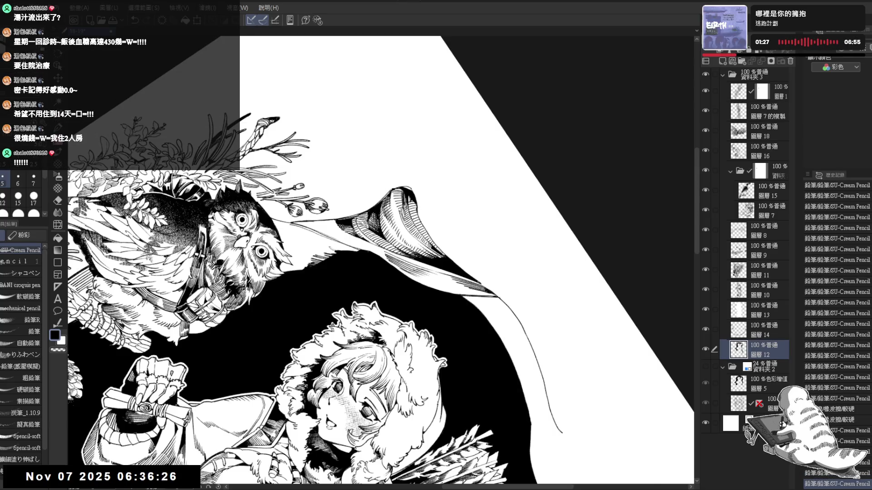
Step: Tilt the canvas clockwise and add short pencil strokes to the lower right linework
{"action": "key", "text": "ctrl+at"}
{"action": "left_click_drag", "start_coordinate": [399, 282], "coordinate": [383, 248]}
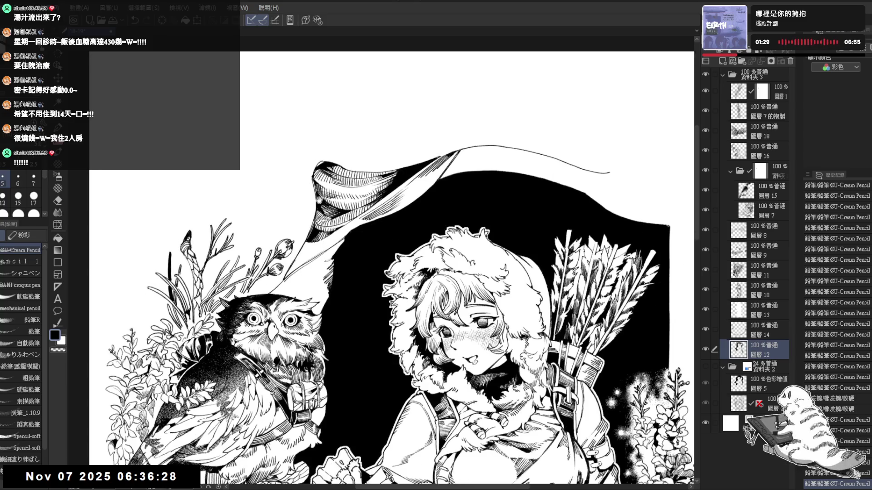
{"action": "scroll", "coordinate": [320, 200], "scroll_direction": "down", "scroll_amount": 2}
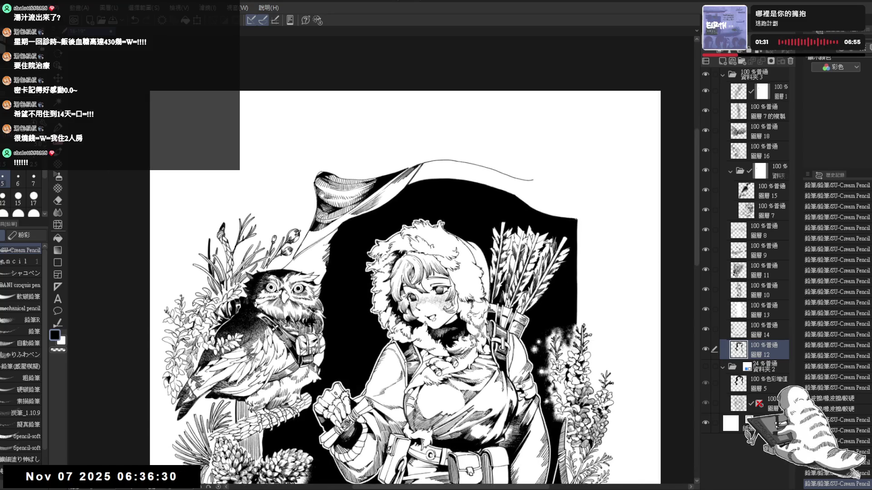
{"action": "scroll", "coordinate": [321, 195], "scroll_direction": "up", "scroll_amount": 2}
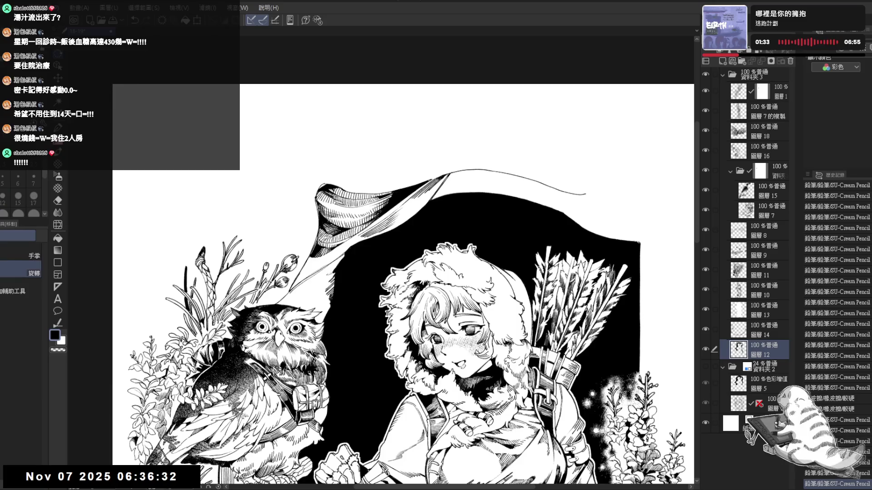
{"action": "left_click_drag", "start_coordinate": [454, 204], "coordinate": [522, 282]}
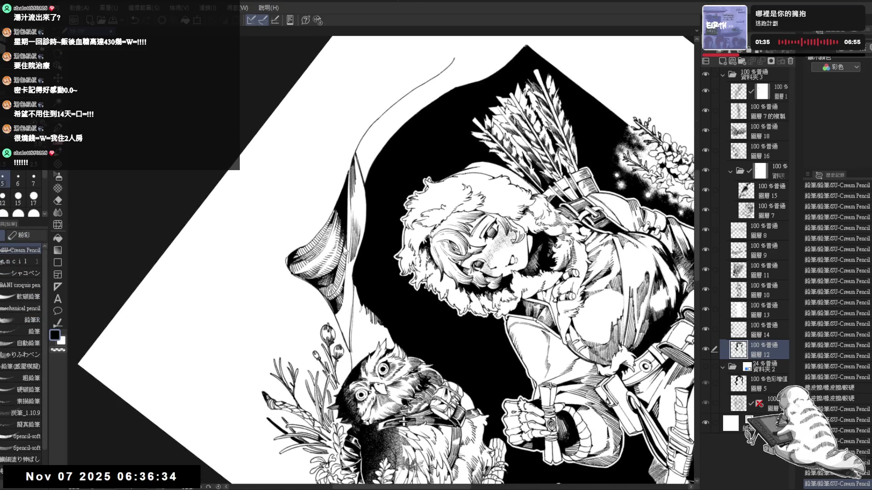
{"action": "left_click_drag", "start_coordinate": [454, 204], "coordinate": [373, 318]}
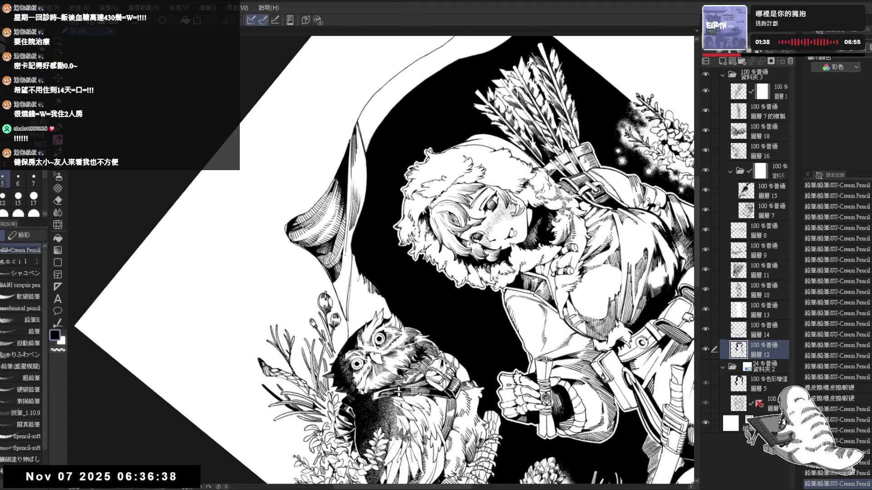
{"action": "left_click_drag", "start_coordinate": [343, 253], "coordinate": [344, 268]}
{"action": "left_click_drag", "start_coordinate": [349, 229], "coordinate": [343, 271]}
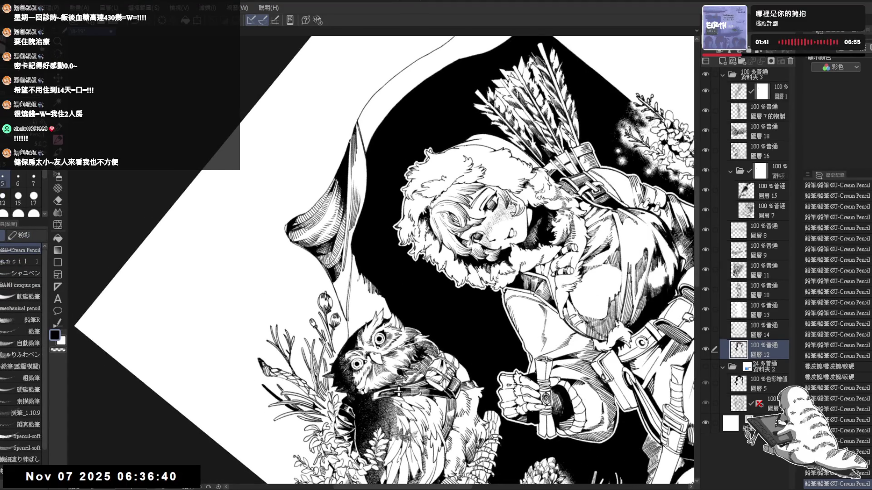
{"action": "left_click_drag", "start_coordinate": [350, 228], "coordinate": [341, 279]}
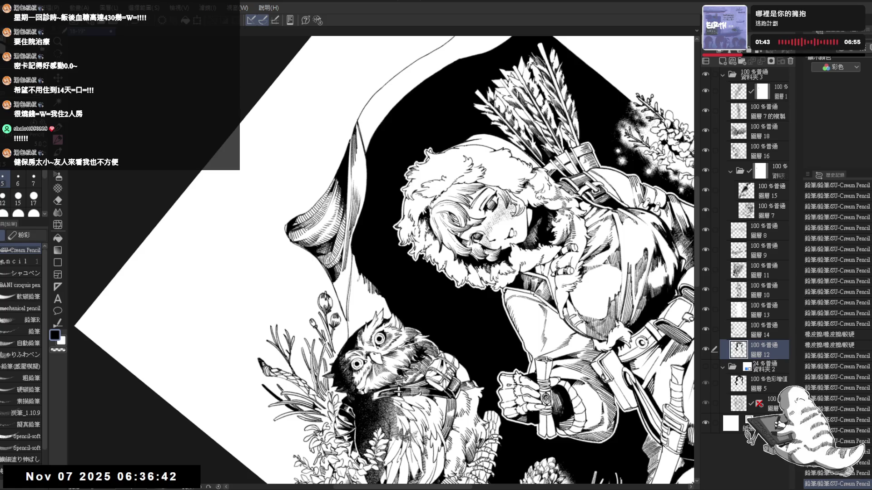
Step: Re-angle the view, then add small pencil strokes near the owl's head with a brief erase
{"action": "key", "text": "ctrl+shift+0"}
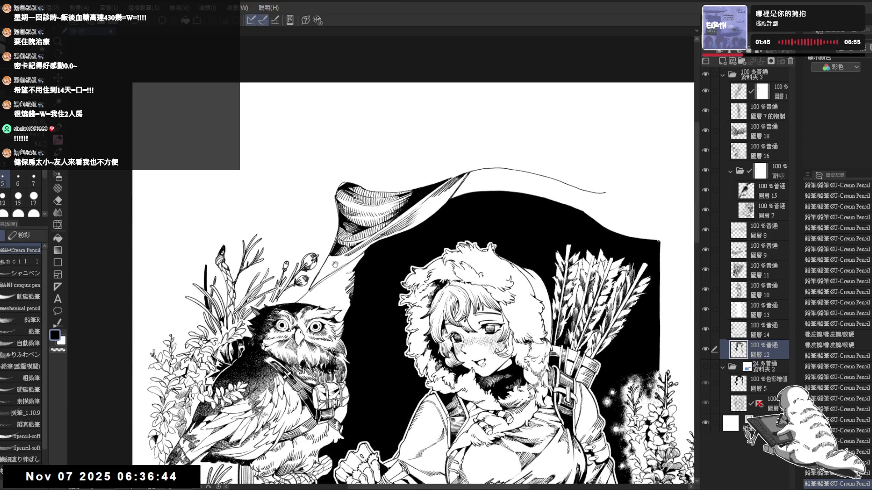
{"action": "left_click_drag", "start_coordinate": [323, 271], "coordinate": [336, 240]}
{"action": "key", "text": "shift+space"}
{"action": "left_click_drag", "start_coordinate": [325, 293], "coordinate": [351, 341]}
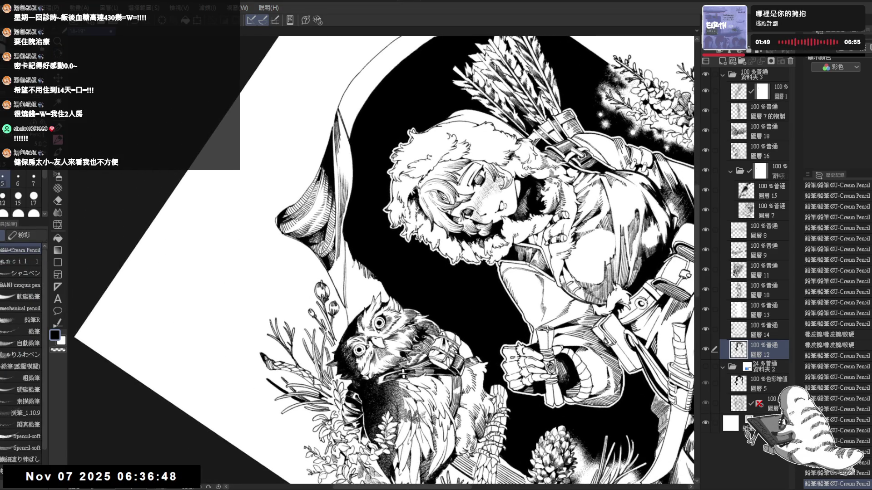
{"action": "mouse_move", "coordinate": [335, 271]}
{"action": "left_mouse_down"}
{"action": "mouse_move", "coordinate": [340, 275]}
{"action": "mouse_move", "coordinate": [334, 263]}
{"action": "mouse_move", "coordinate": [343, 291]}
{"action": "left_mouse_up"}
{"action": "key", "text": "e"}
{"action": "key", "text": "p"}
{"action": "left_click_drag", "start_coordinate": [342, 290], "coordinate": [343, 293]}
Step: Undo a stray mark and add short pencil strokes near the owl's head
{"action": "key", "text": "ctrl+at"}
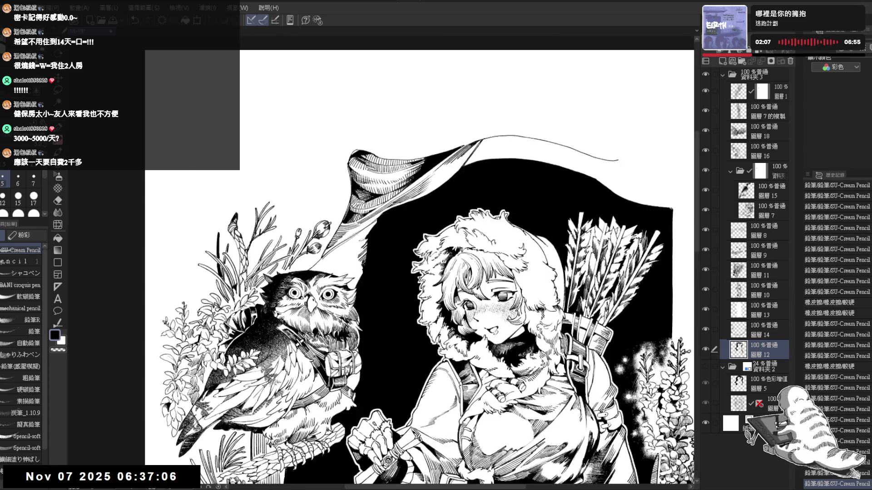
{"action": "key", "text": "h"}
{"action": "key", "text": "h"}
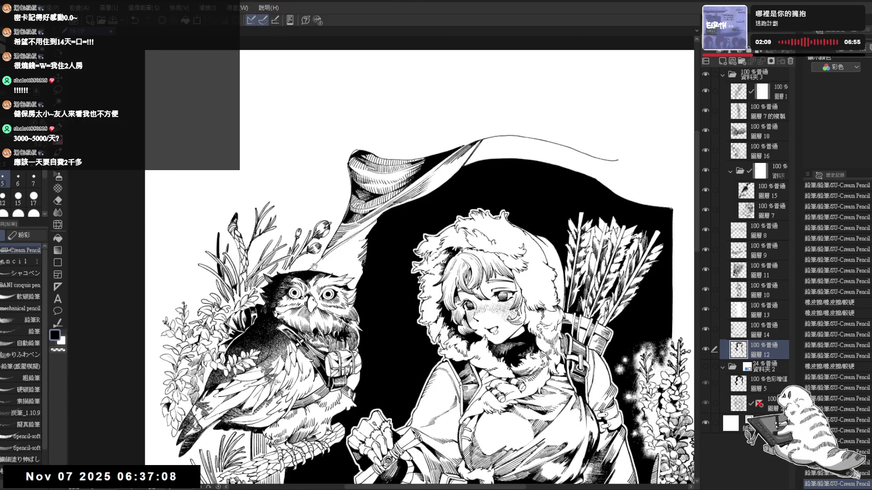
{"action": "scroll", "coordinate": [318, 262], "scroll_direction": "up", "scroll_amount": 1}
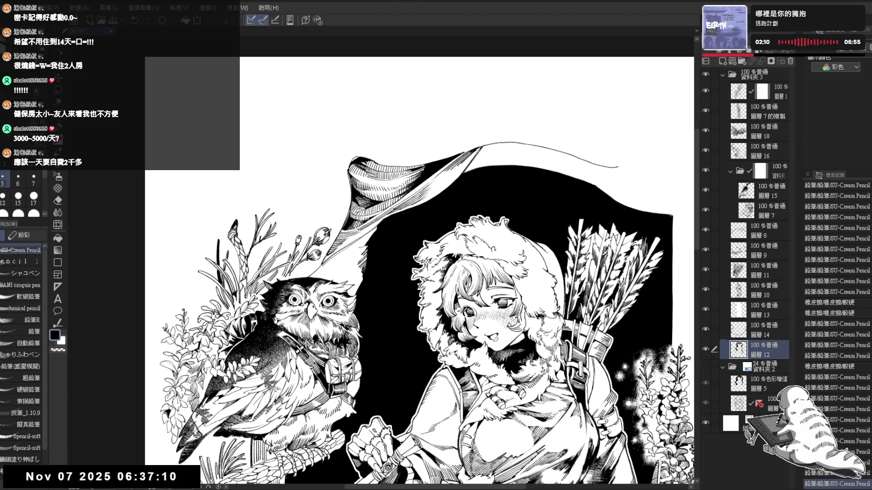
{"action": "left_click_drag", "start_coordinate": [326, 283], "coordinate": [341, 313]}
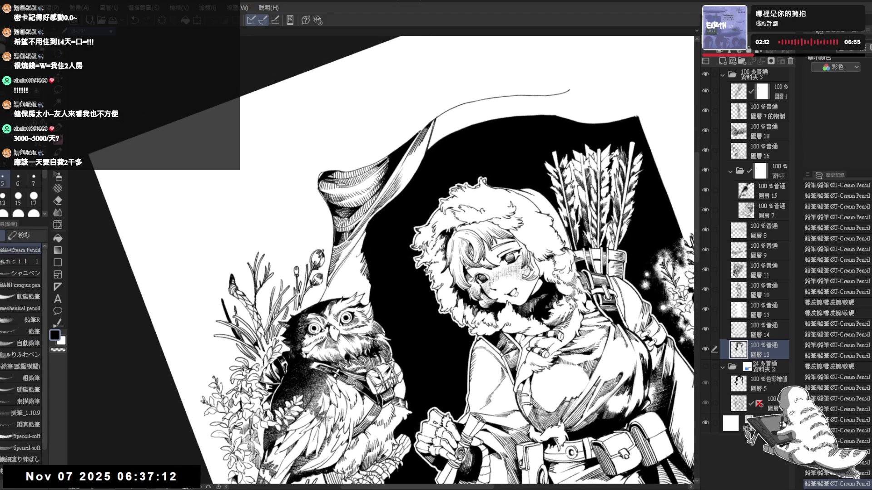
{"action": "key", "text": "ctrl+z"}
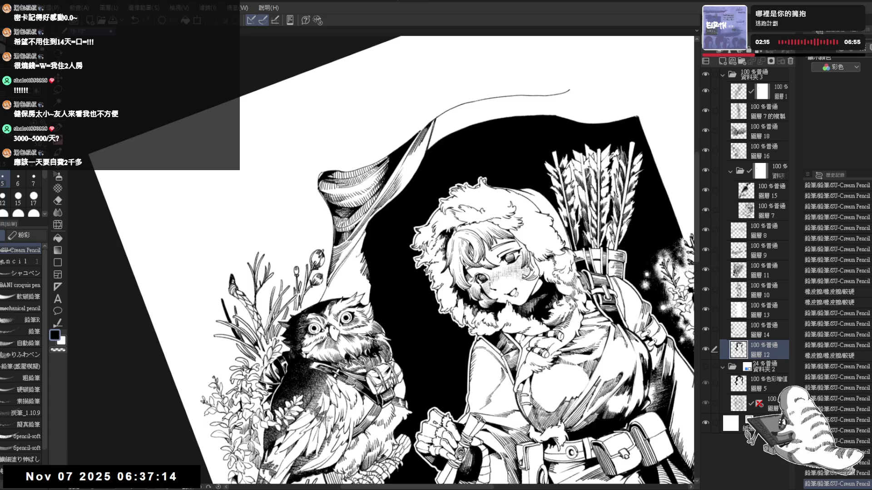
{"action": "left_click_drag", "start_coordinate": [336, 270], "coordinate": [340, 274]}
{"action": "left_click_drag", "start_coordinate": [337, 272], "coordinate": [339, 274]}
{"action": "mouse_move", "coordinate": [337, 272]}
{"action": "left_mouse_down"}
{"action": "mouse_move", "coordinate": [340, 291]}
{"action": "mouse_move", "coordinate": [344, 279]}
{"action": "mouse_move", "coordinate": [336, 315]}
{"action": "left_mouse_up"}
Step: Touch up the cloak edge and lower linework with small ink marks
{"action": "key", "text": "e"}
{"action": "key", "text": "minus"}
{"action": "key", "text": "p"}
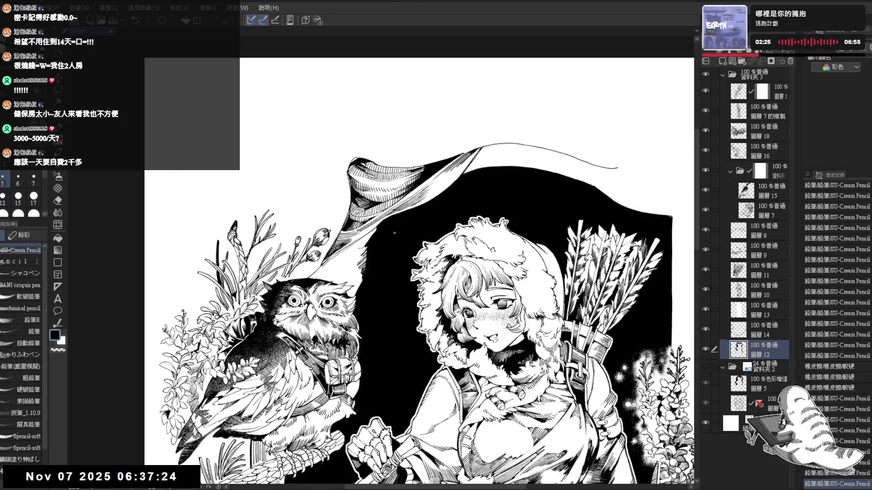
{"action": "key", "text": "ctrl+0"}
{"action": "mouse_move", "coordinate": [367, 203]}
{"action": "left_mouse_down"}
{"action": "mouse_move", "coordinate": [327, 273]}
{"action": "mouse_move", "coordinate": [332, 254]}
{"action": "left_mouse_up"}
{"action": "left_click_drag", "start_coordinate": [330, 247], "coordinate": [332, 254]}
{"action": "left_click_drag", "start_coordinate": [329, 247], "coordinate": [333, 254]}
{"action": "left_click_drag", "start_coordinate": [340, 293], "coordinate": [348, 297]}
{"action": "key", "text": "ctrl+shift+0"}
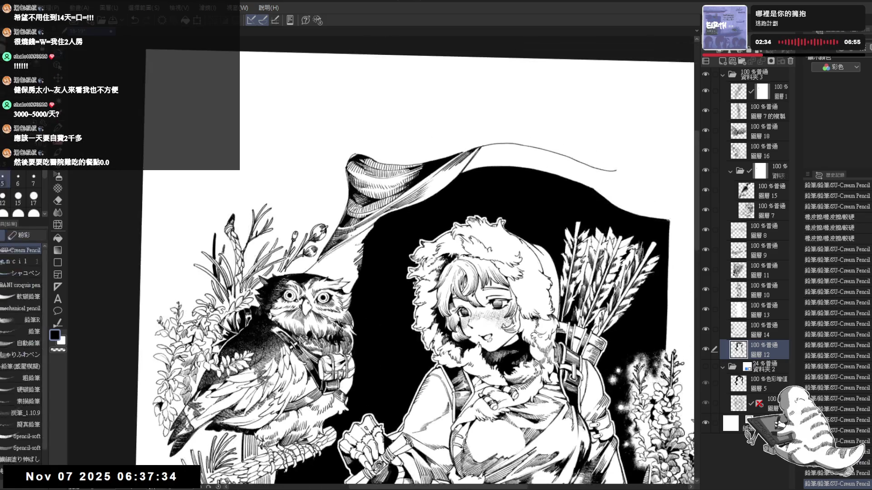
{"action": "key", "text": "ctrl+plus"}
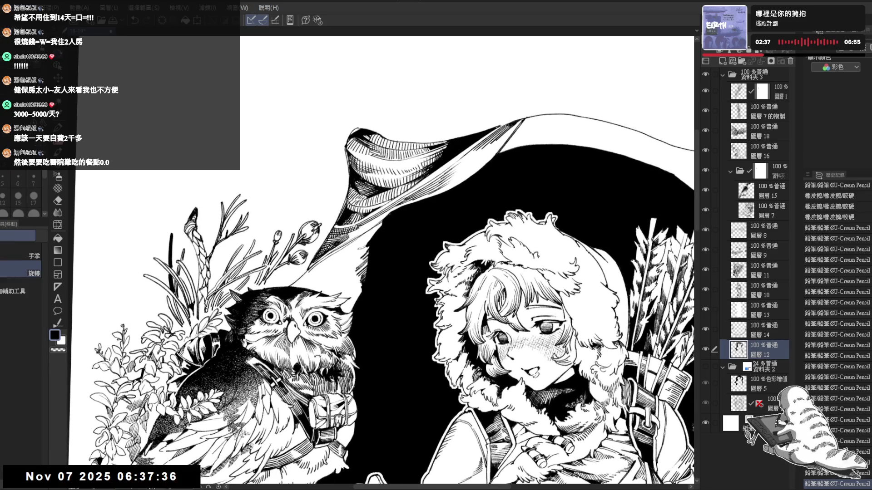
Step: Add a short pencil stroke, then fit the whole illustration in the window
{"action": "key", "text": "minus"}
{"action": "left_click_drag", "start_coordinate": [348, 251], "coordinate": [348, 272]}
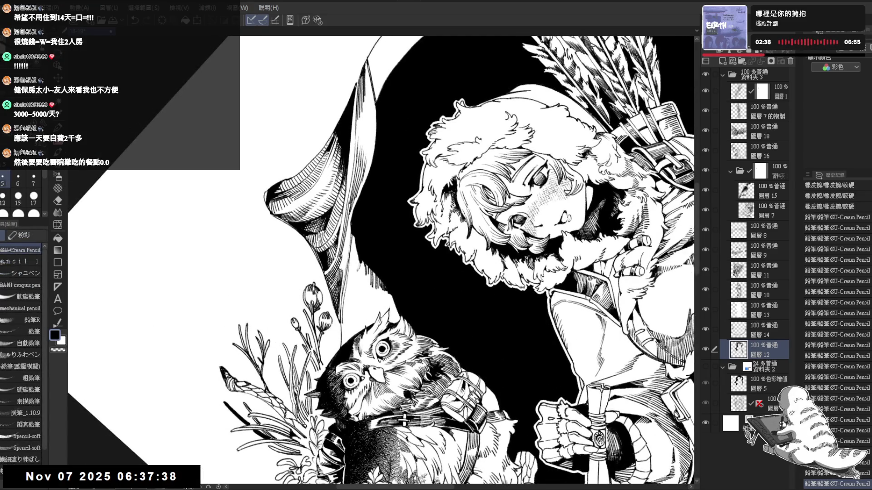
{"action": "key", "text": "ctrl+shift+0"}
{"action": "key", "text": "asciicircum"}
{"action": "key", "text": "ctrl+plus"}
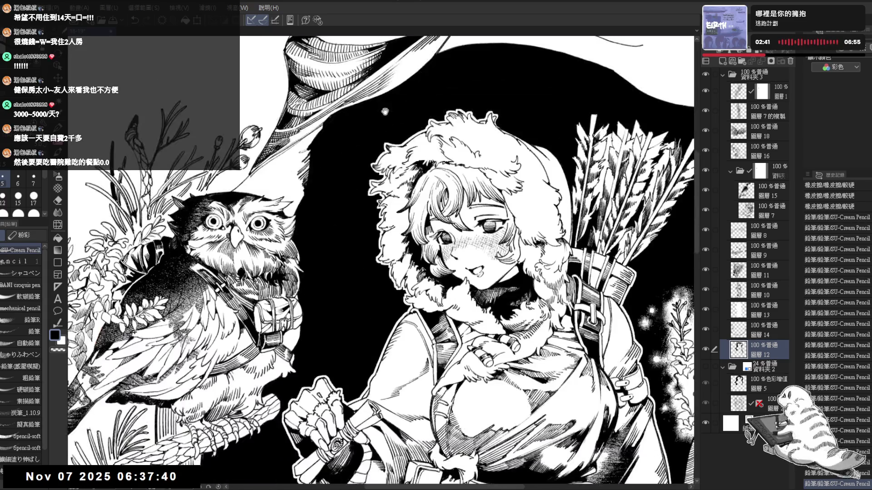
{"action": "key", "text": "ctrl+minus"}
{"action": "scroll", "coordinate": [388, 95], "scroll_direction": "up", "scroll_amount": 3}
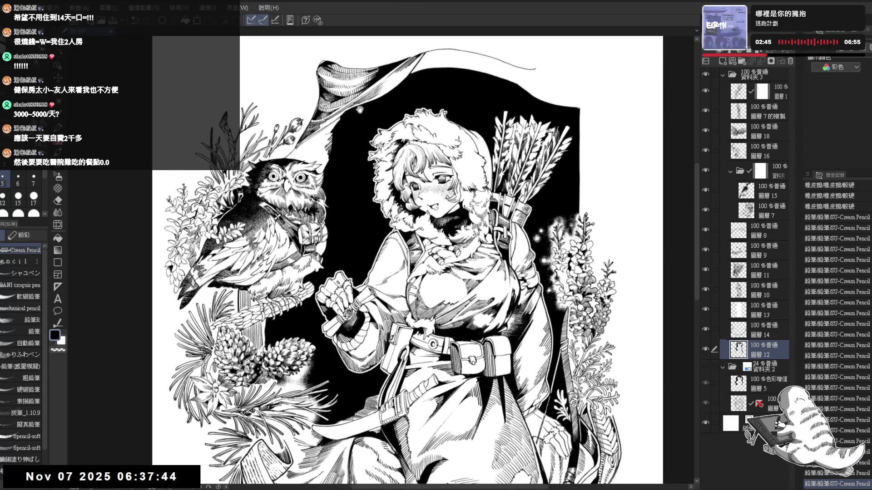
{"action": "scroll", "coordinate": [369, 132], "scroll_direction": "up", "scroll_amount": 2}
{"action": "key", "text": "minus"}
{"action": "key", "text": "minus"}
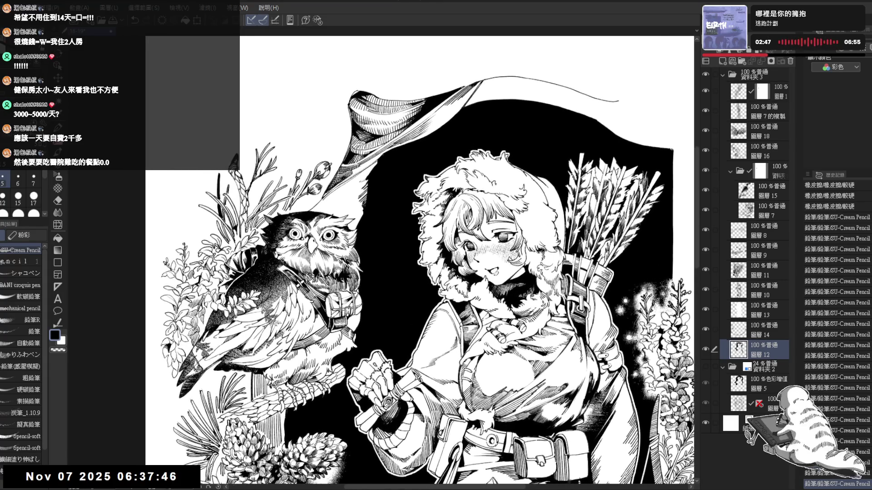
{"action": "key", "text": "asciicircum"}
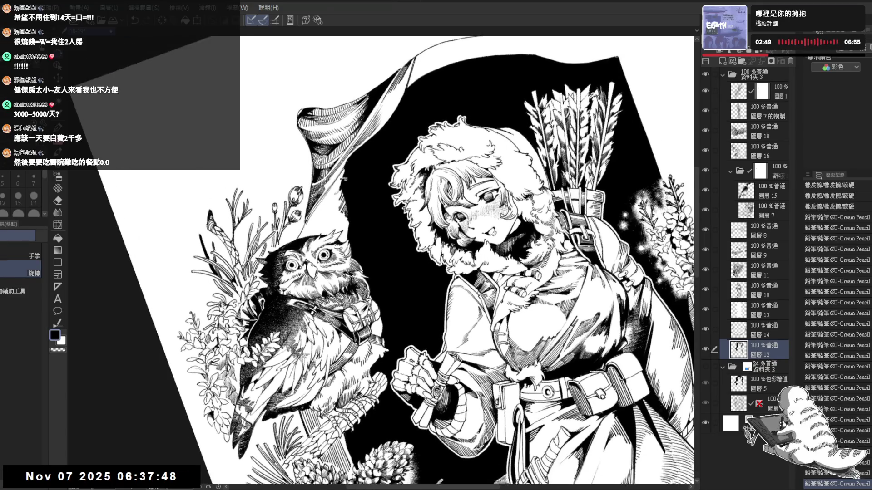
{"action": "key", "text": "p"}
Step: Deepen the hatching in the girl's hair with pencil strokes, redoing one stroke
{"action": "left_click_drag", "start_coordinate": [325, 203], "coordinate": [344, 166]}
{"action": "left_click_drag", "start_coordinate": [324, 209], "coordinate": [345, 168]}
{"action": "key", "text": "ctrl+z"}
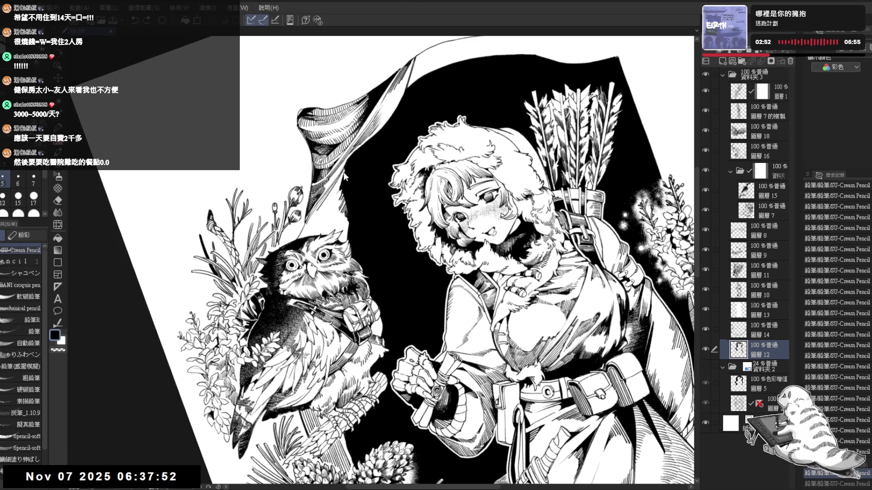
{"action": "left_click_drag", "start_coordinate": [322, 209], "coordinate": [346, 172]}
{"action": "mouse_move", "coordinate": [325, 210]}
{"action": "left_mouse_down"}
{"action": "mouse_move", "coordinate": [345, 170]}
{"action": "mouse_move", "coordinate": [342, 200]}
{"action": "left_mouse_up"}
{"action": "left_click_drag", "start_coordinate": [339, 206], "coordinate": [343, 196]}
Step: Erase small bits of linework and redraw a small clean line
{"action": "left_click_drag", "start_coordinate": [408, 227], "coordinate": [425, 261]}
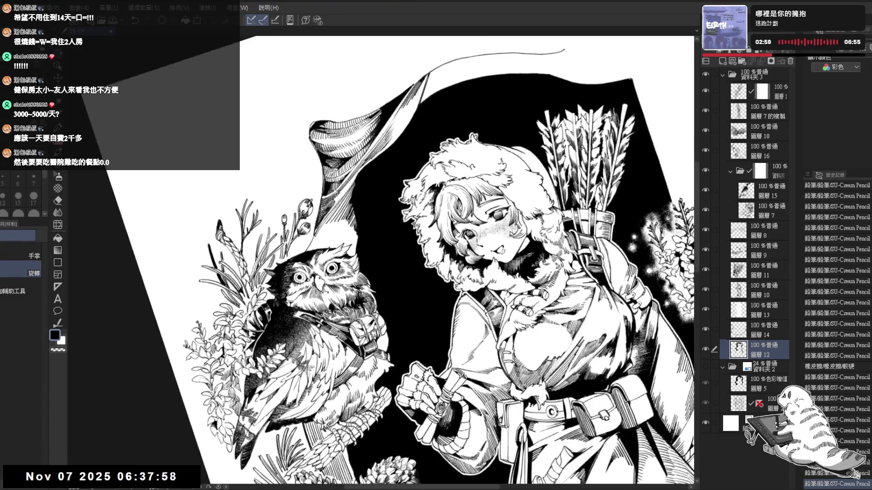
{"action": "left_click_drag", "start_coordinate": [330, 236], "coordinate": [341, 230]}
{"action": "mouse_move", "coordinate": [425, 261]}
{"action": "left_mouse_down"}
{"action": "mouse_move", "coordinate": [404, 231]}
{"action": "mouse_move", "coordinate": [432, 272]}
{"action": "left_mouse_up"}
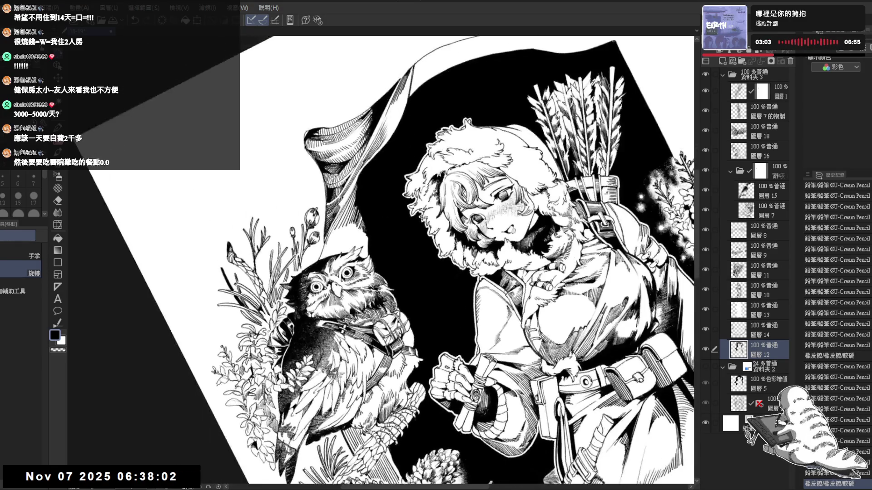
{"action": "left_click_drag", "start_coordinate": [336, 255], "coordinate": [320, 274]}
{"action": "key", "text": "e"}
{"action": "left_click_drag", "start_coordinate": [321, 278], "coordinate": [323, 254]}
{"action": "key", "text": "space"}
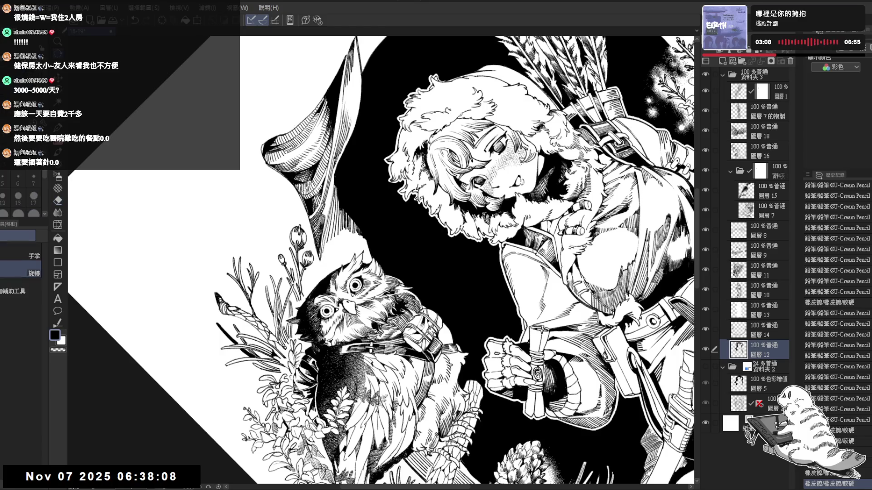
{"action": "left_click_drag", "start_coordinate": [320, 338], "coordinate": [305, 351]}
{"action": "key", "text": "p"}
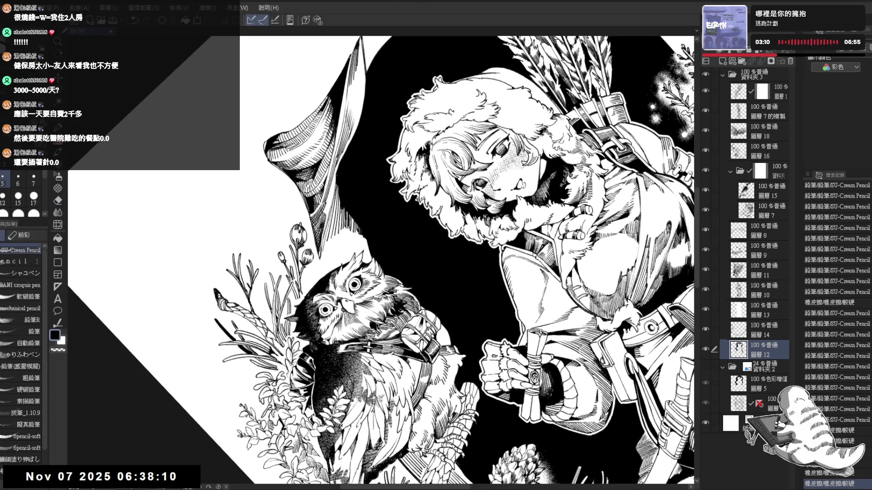
{"action": "key", "text": "e"}
{"action": "mouse_move", "coordinate": [327, 259]}
{"action": "left_mouse_down"}
{"action": "mouse_move", "coordinate": [314, 254]}
{"action": "mouse_move", "coordinate": [317, 261]}
{"action": "mouse_move", "coordinate": [326, 237]}
{"action": "mouse_move", "coordinate": [406, 210]}
{"action": "mouse_move", "coordinate": [352, 245]}
{"action": "left_mouse_up"}
{"action": "key", "text": "p"}
Step: Return the view upright and recentre the full illustration
{"action": "key", "text": "r"}
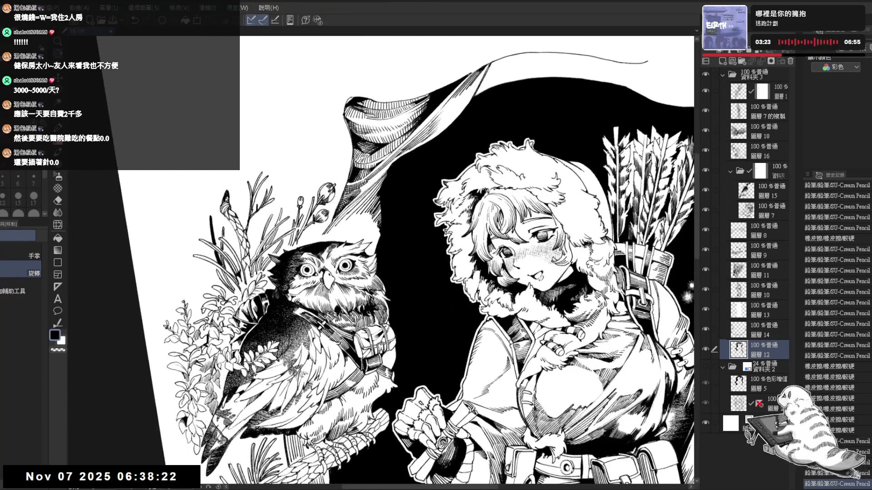
{"action": "left_click_drag", "start_coordinate": [388, 285], "coordinate": [345, 213]}
{"action": "scroll", "coordinate": [345, 213], "scroll_direction": "down", "scroll_amount": 4}
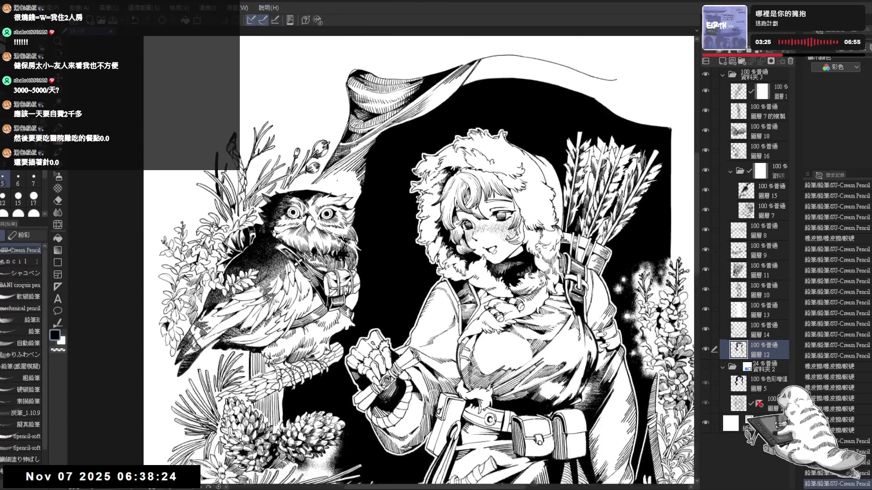
{"action": "left_click_drag", "start_coordinate": [360, 248], "coordinate": [352, 240]}
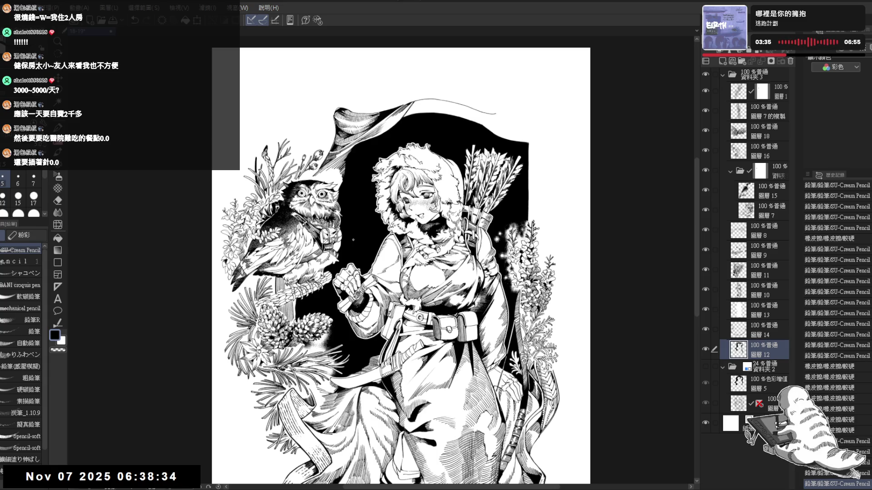
{"action": "key", "text": "ctrl+plus"}
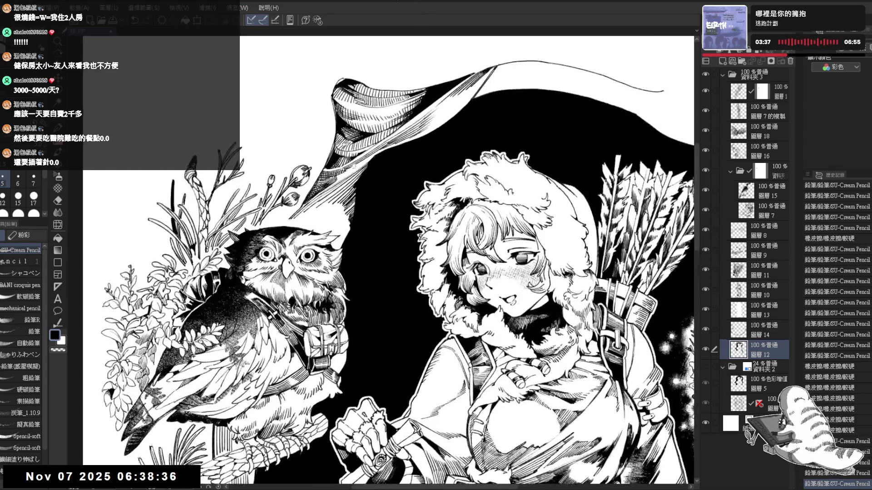
Step: Draw a small stroke, enlarge the pencil one size, and undo/redo to compare
{"action": "key", "text": "minus"}
{"action": "key", "text": "minus"}
{"action": "key", "text": "minus"}
{"action": "key", "text": "p"}
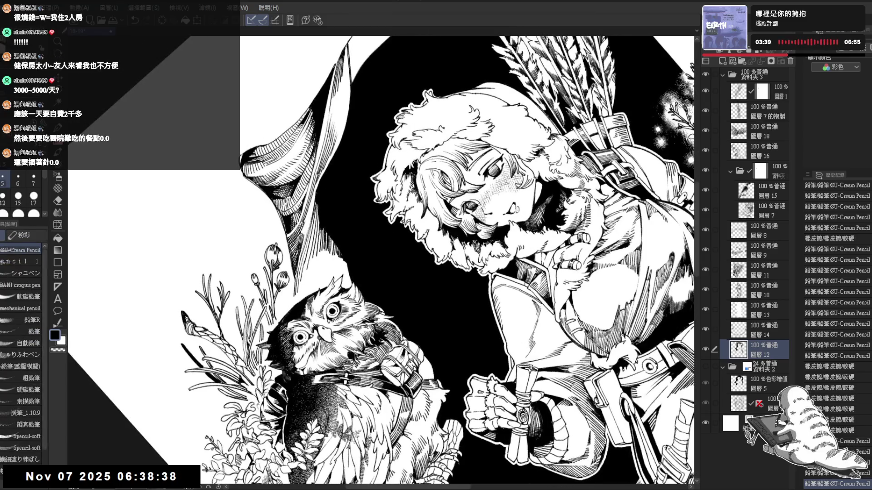
{"action": "left_click_drag", "start_coordinate": [313, 222], "coordinate": [317, 200]}
{"action": "key", "text": "bracketright"}
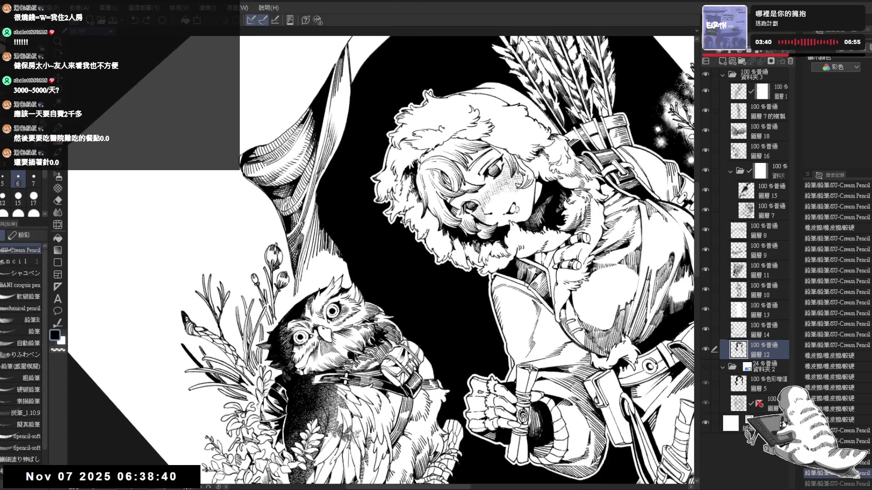
{"action": "key", "text": "ctrl+y"}
{"action": "key", "text": "ctrl+z"}
{"action": "key", "text": "ctrl+y"}
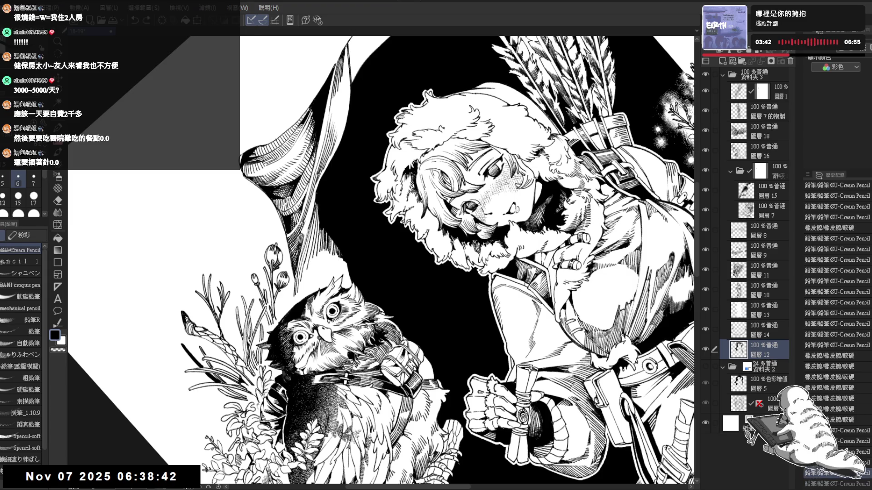
{"action": "key", "text": "ctrl+z"}
{"action": "key", "text": "ctrl+y"}
{"action": "key", "text": "r"}
{"action": "left_click_drag", "start_coordinate": [236, 354], "coordinate": [304, 248]}
{"action": "key", "text": "ctrl+at"}
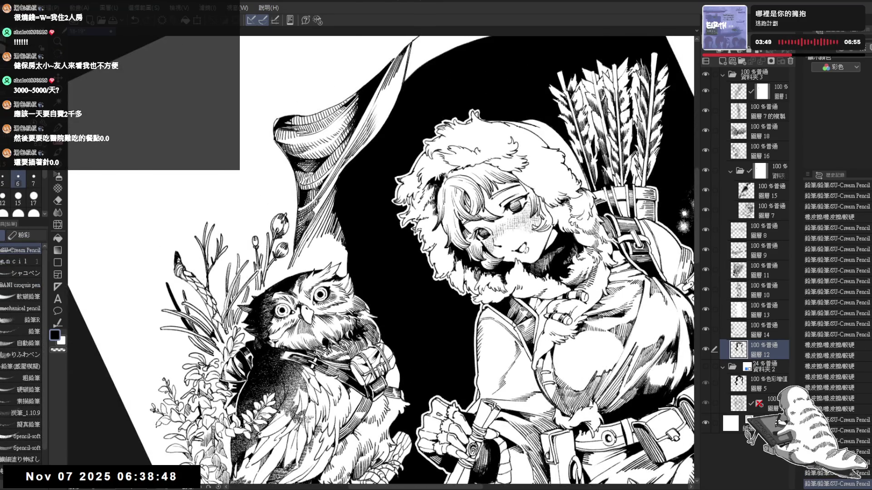
Step: Add small dark pencil strokes to the girl's coat
{"action": "left_click_drag", "start_coordinate": [330, 192], "coordinate": [327, 214]}
{"action": "left_click_drag", "start_coordinate": [324, 203], "coordinate": [326, 214]}
{"action": "left_click_drag", "start_coordinate": [324, 206], "coordinate": [321, 218]}
{"action": "left_click_drag", "start_coordinate": [319, 211], "coordinate": [322, 221]}
{"action": "key", "text": "ctrl+minus"}
{"action": "key", "text": "ctrl+minus"}
{"action": "key", "text": "ctrl+minus"}
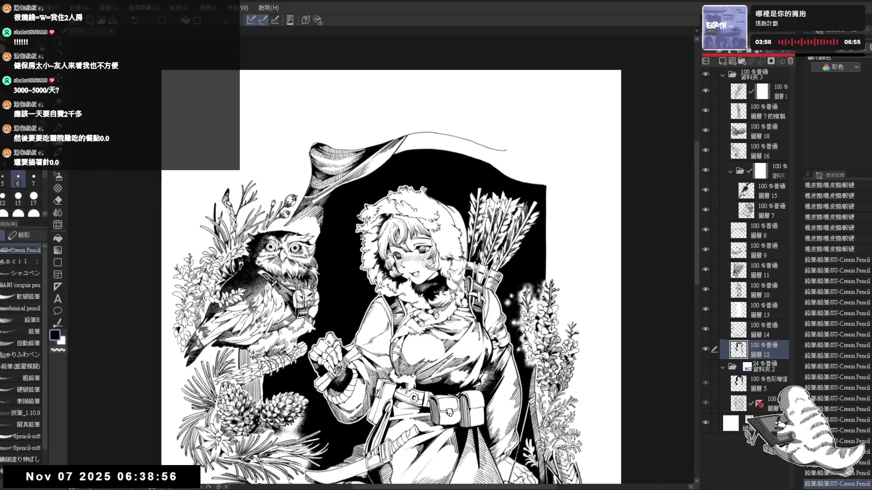
Step: Rotate the view about 45 degrees counter-clockwise and add small strokes around the owl's head
{"action": "key", "text": "ctrl+plus"}
{"action": "key", "text": "ctrl+plus"}
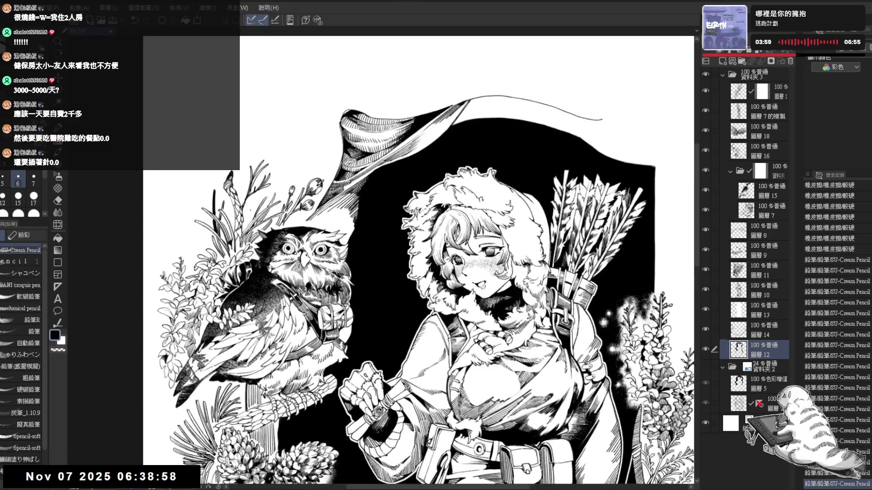
{"action": "left_click_drag", "start_coordinate": [345, 200], "coordinate": [321, 261]}
{"action": "key", "text": "e"}
{"action": "key", "text": "p"}
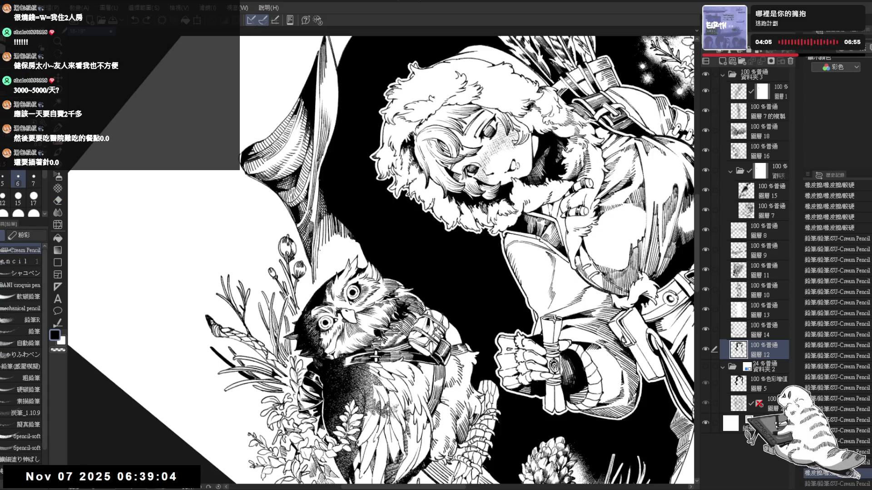
{"action": "key", "text": "h"}
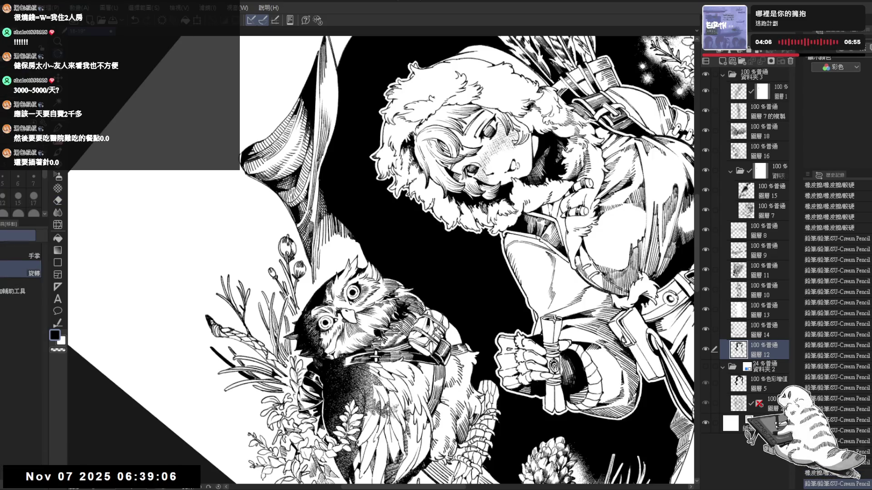
{"action": "key", "text": "p"}
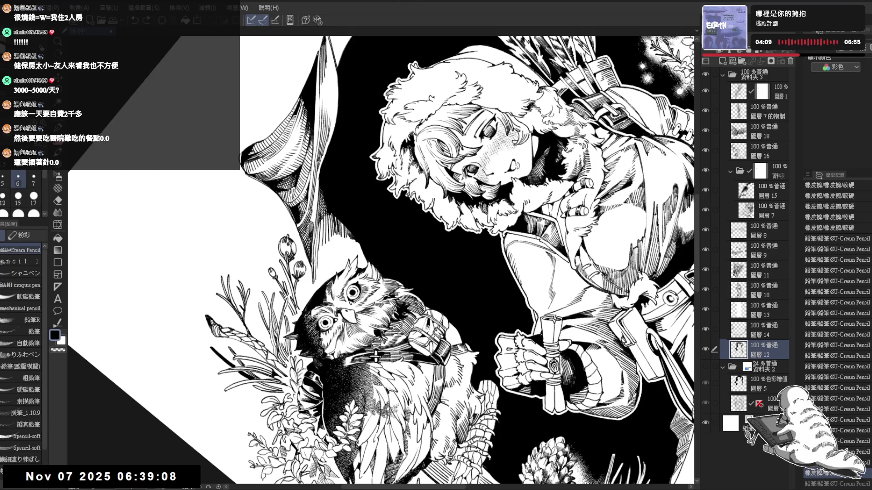
{"action": "left_click_drag", "start_coordinate": [313, 283], "coordinate": [320, 289]}
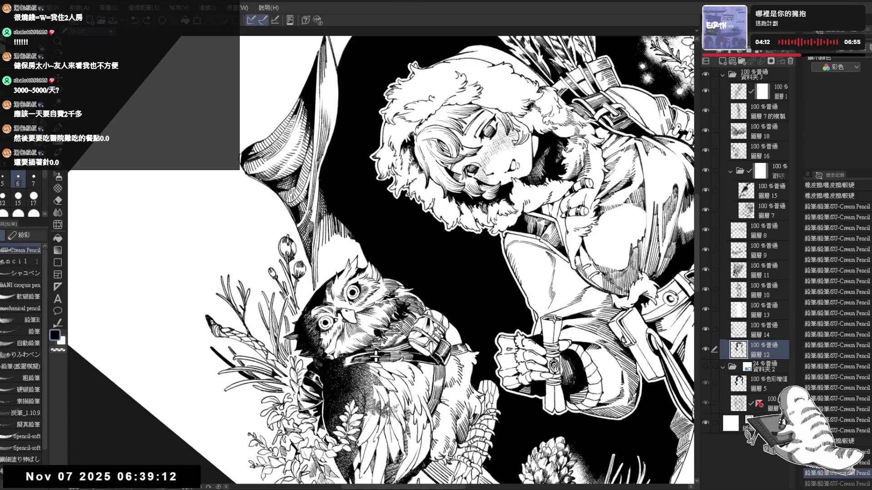
Step: Try and undo several marks near the owl's head, then redraw the stroke
{"action": "mouse_move", "coordinate": [376, 356]}
{"action": "left_mouse_down"}
{"action": "mouse_move", "coordinate": [407, 363]}
{"action": "mouse_move", "coordinate": [377, 359]}
{"action": "mouse_move", "coordinate": [400, 363]}
{"action": "mouse_move", "coordinate": [408, 354]}
{"action": "left_mouse_up"}
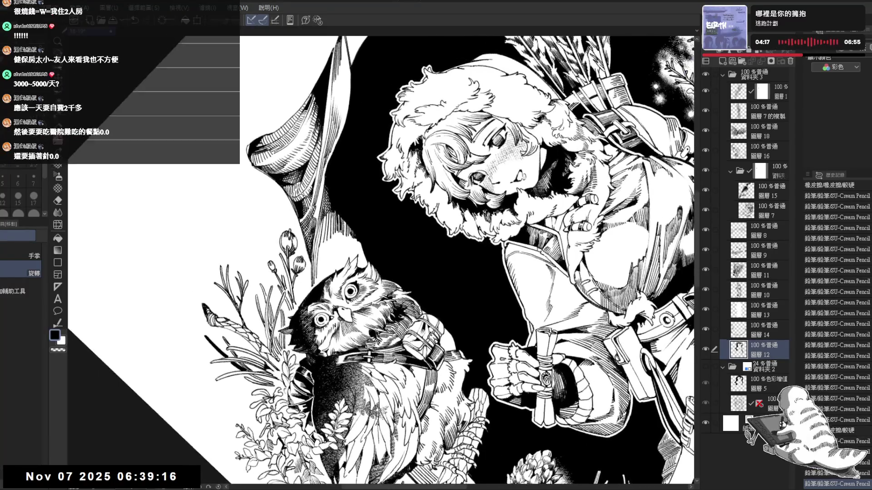
{"action": "key", "text": "p"}
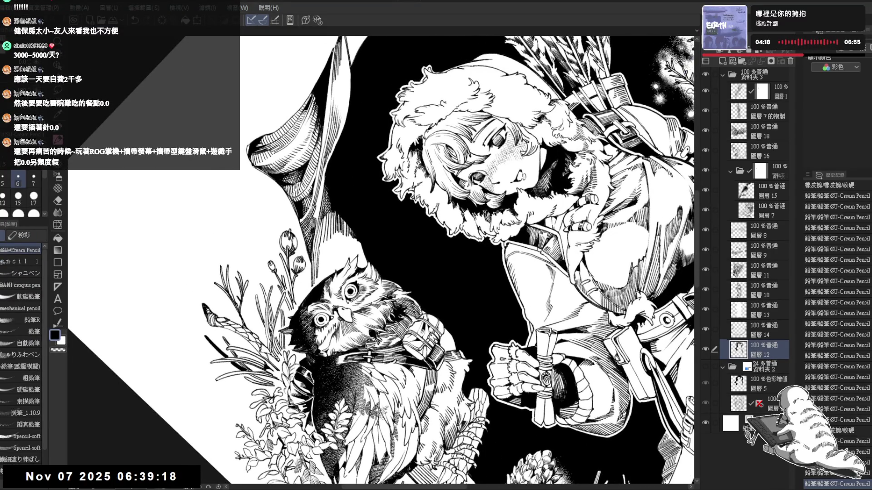
{"action": "key", "text": "ctrl+z"}
{"action": "key", "text": "ctrl+y"}
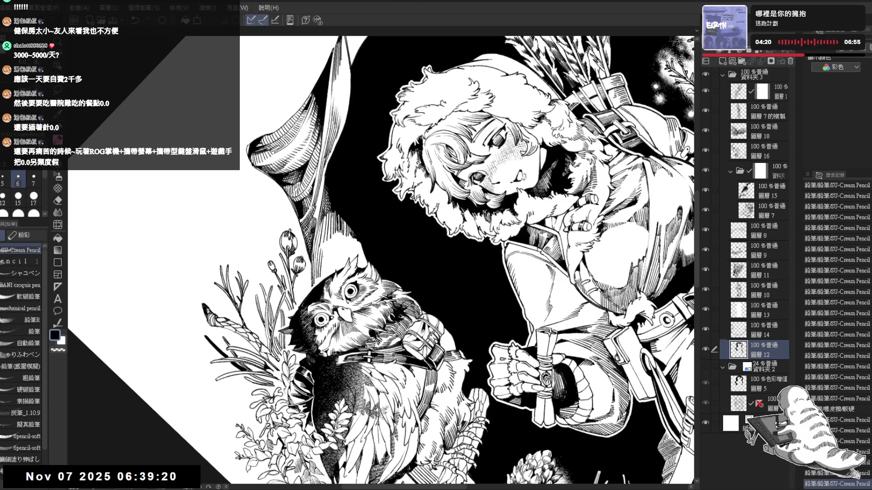
{"action": "key", "text": "ctrl+z"}
{"action": "left_click_drag", "start_coordinate": [325, 247], "coordinate": [333, 268]}
{"action": "key", "text": "ctrl+z"}
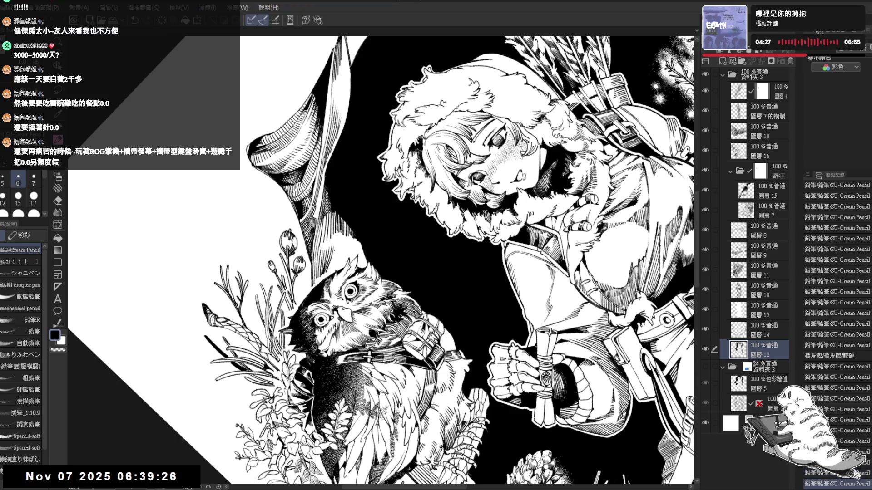
{"action": "key", "text": "ctrl+z"}
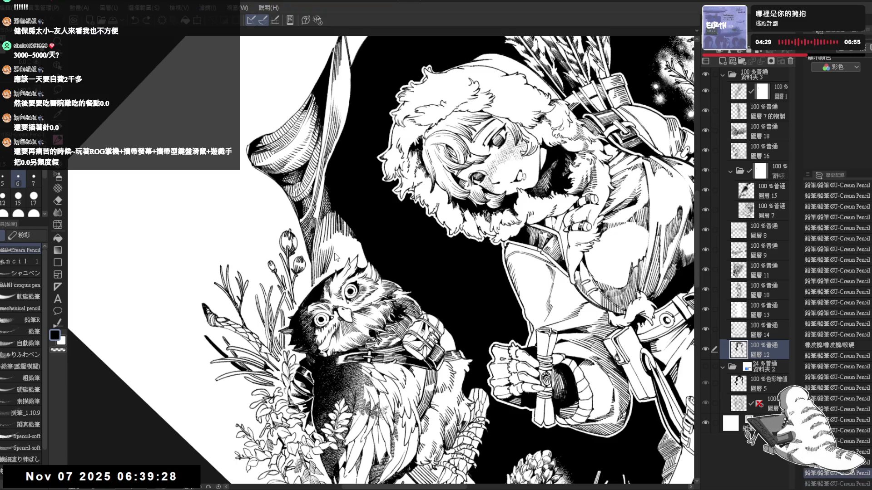
{"action": "left_click_drag", "start_coordinate": [313, 266], "coordinate": [320, 277]}
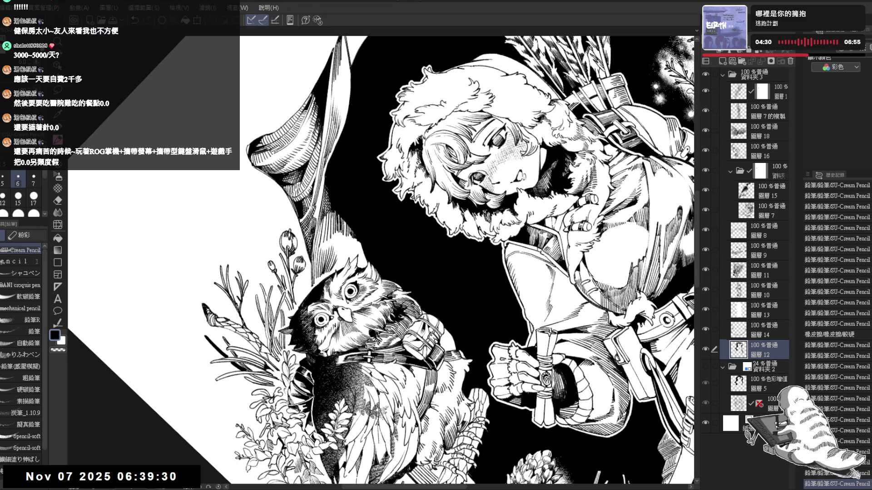
Step: Undo and redo recent strokes, then add a short stroke near the owl's head
{"action": "key", "text": "r"}
{"action": "mouse_move", "coordinate": [381, 259]}
{"action": "left_mouse_down"}
{"action": "mouse_move", "coordinate": [409, 236]}
{"action": "mouse_move", "coordinate": [373, 272]}
{"action": "mouse_move", "coordinate": [386, 259]}
{"action": "left_mouse_up"}
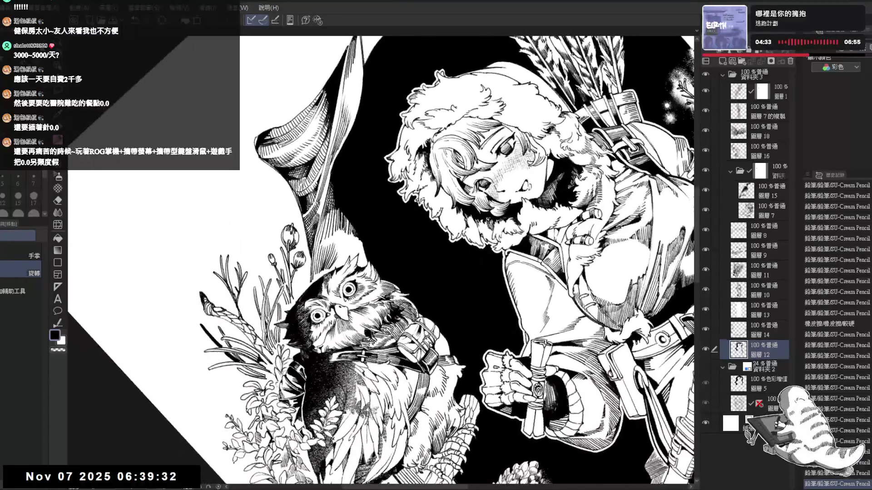
{"action": "key", "text": "p"}
{"action": "key", "text": "ctrl+z"}
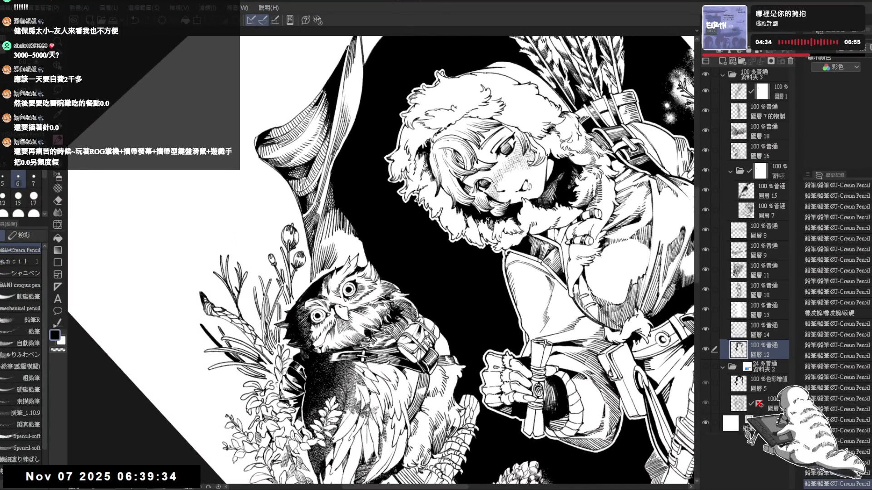
{"action": "key", "text": "ctrl+z"}
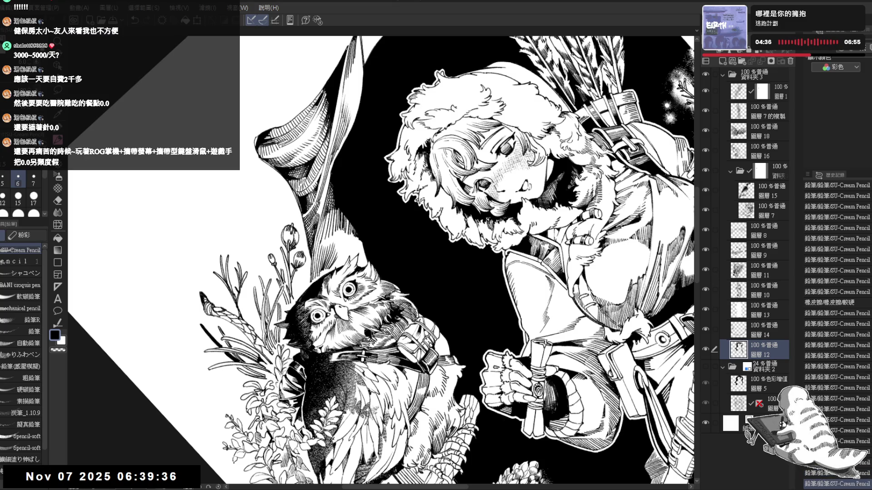
{"action": "key", "text": "ctrl+y"}
{"action": "key", "text": "ctrl+y"}
{"action": "key", "text": "ctrl+y"}
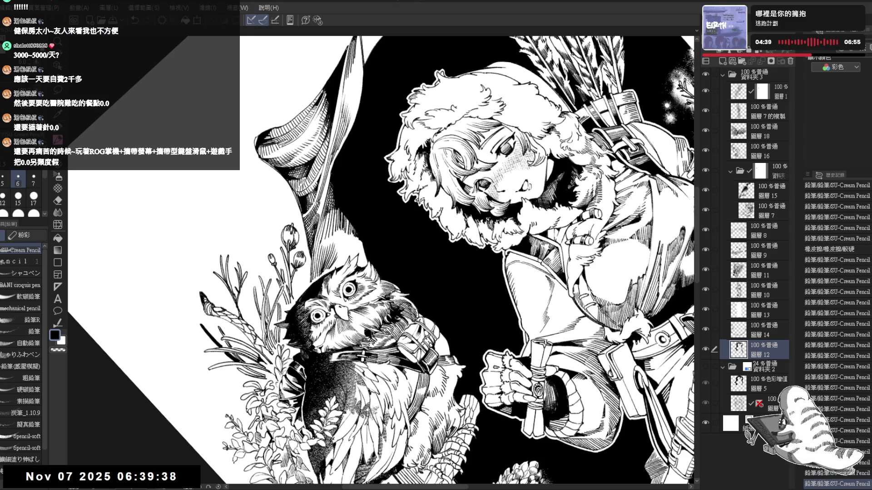
{"action": "key", "text": "ctrl+y"}
{"action": "mouse_move", "coordinate": [408, 227]}
{"action": "left_mouse_down"}
{"action": "mouse_move", "coordinate": [372, 272]}
{"action": "mouse_move", "coordinate": [436, 290]}
{"action": "mouse_move", "coordinate": [390, 254]}
{"action": "mouse_move", "coordinate": [399, 241]}
{"action": "mouse_move", "coordinate": [409, 255]}
{"action": "left_mouse_up"}
{"action": "key", "text": "ctrl+y"}
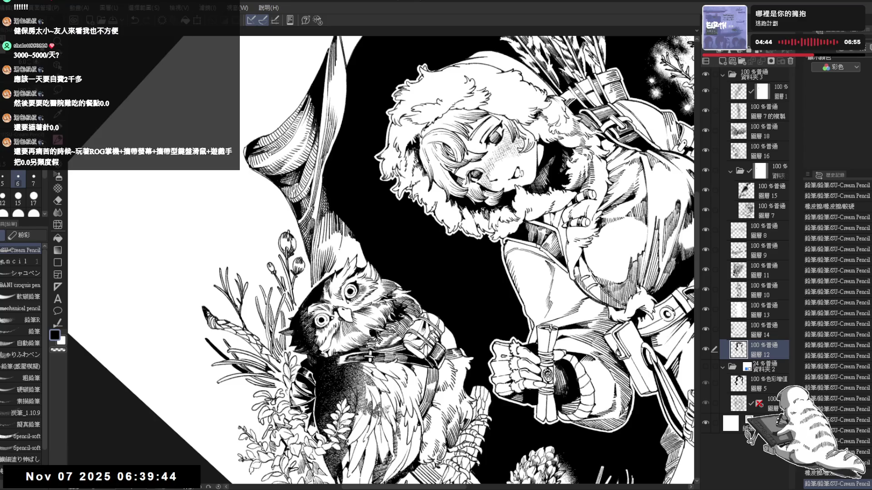
{"action": "left_click_drag", "start_coordinate": [340, 249], "coordinate": [334, 263]}
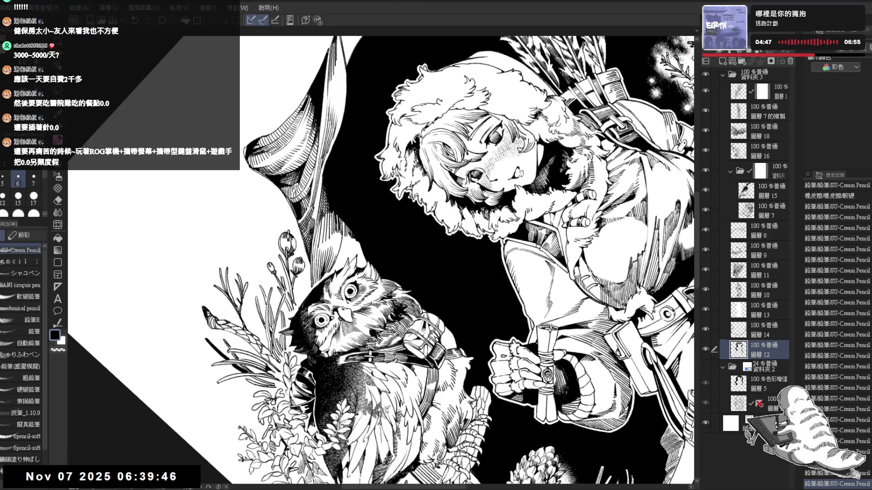
Step: Hatch shading around the owl's ear tuft, then reset the view upright
{"action": "key", "text": "h"}
{"action": "key", "text": "h"}
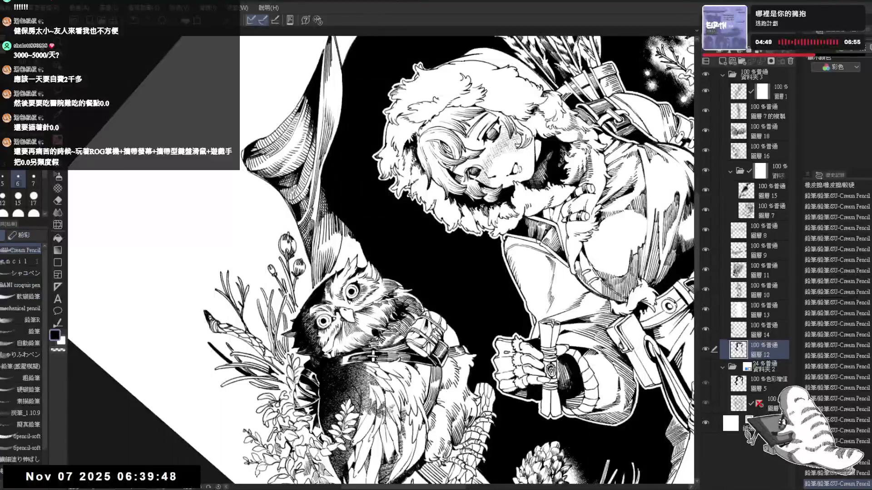
{"action": "left_click_drag", "start_coordinate": [343, 241], "coordinate": [342, 256]}
{"action": "left_click_drag", "start_coordinate": [343, 252], "coordinate": [335, 266]}
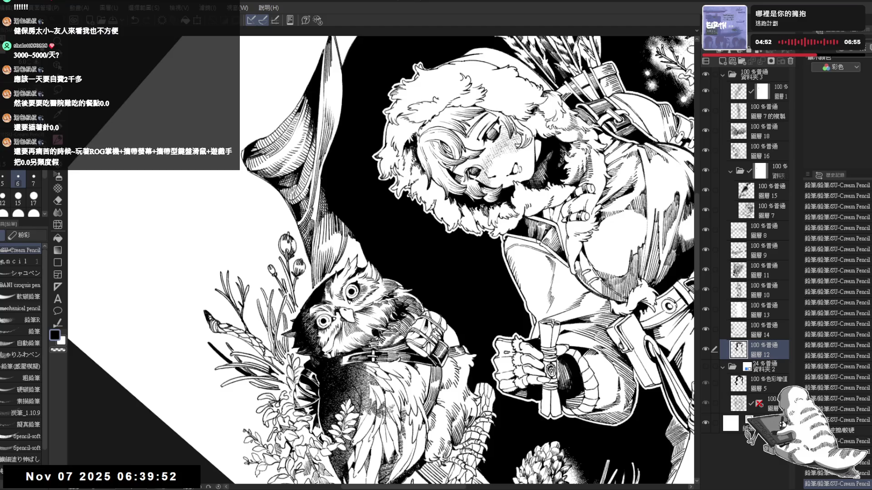
{"action": "left_click_drag", "start_coordinate": [348, 237], "coordinate": [338, 268]}
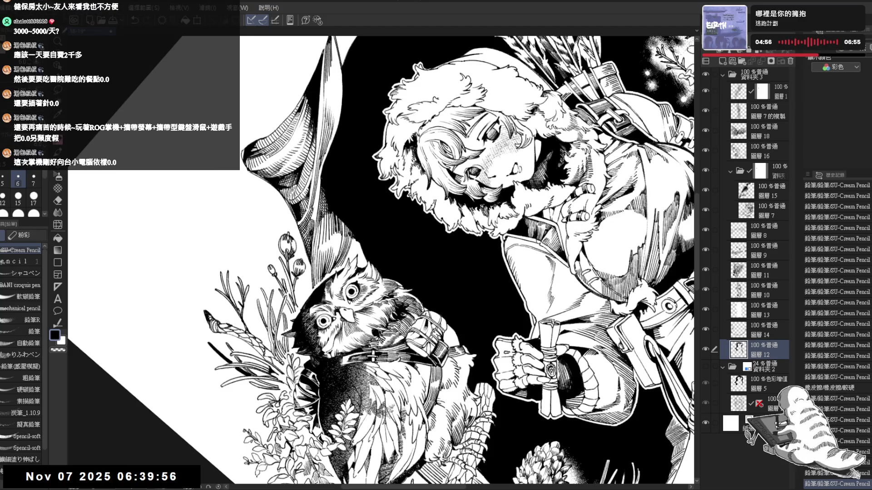
{"action": "mouse_move", "coordinate": [355, 240]}
{"action": "left_mouse_down"}
{"action": "mouse_move", "coordinate": [347, 256]}
{"action": "mouse_move", "coordinate": [352, 246]}
{"action": "mouse_move", "coordinate": [349, 257]}
{"action": "mouse_move", "coordinate": [353, 248]}
{"action": "mouse_move", "coordinate": [360, 256]}
{"action": "mouse_move", "coordinate": [350, 273]}
{"action": "mouse_move", "coordinate": [363, 265]}
{"action": "mouse_move", "coordinate": [321, 203]}
{"action": "left_mouse_up"}
{"action": "key", "text": "ctrl+at"}
{"action": "scroll", "coordinate": [321, 203], "scroll_direction": "down", "scroll_amount": 3}
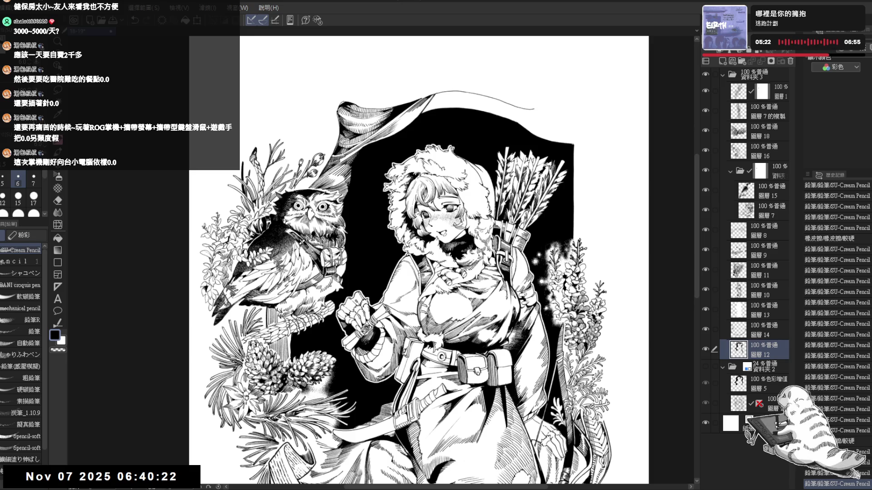
Step: Zoom in, tilt the view about 15 degrees, and undo several recent pencil strokes
{"action": "key", "text": "ctrl+plus"}
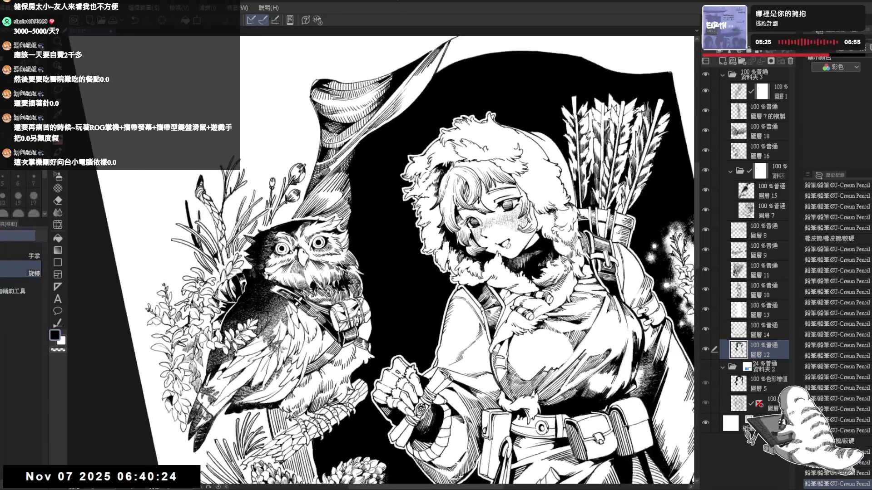
{"action": "key", "text": "minus"}
{"action": "key", "text": "ctrl+z"}
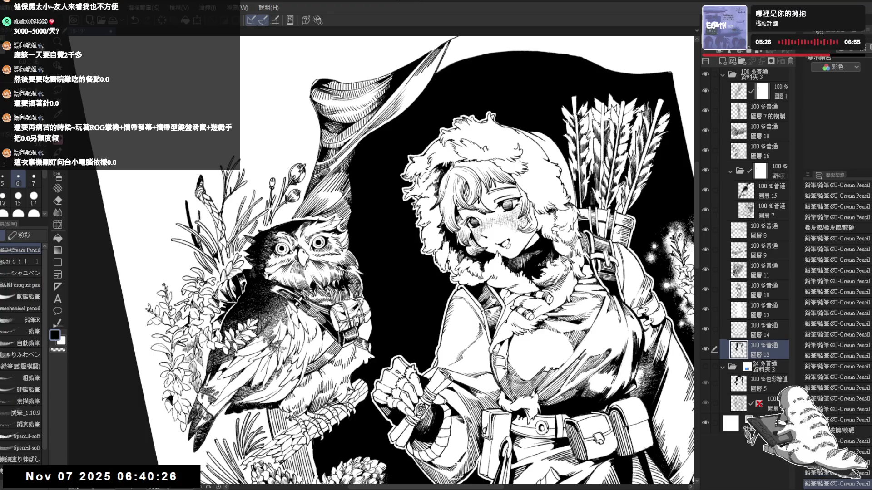
{"action": "key", "text": "ctrl+z"}
{"action": "key", "text": "ctrl+z"}
{"action": "key", "text": "ctrl+z"}
{"action": "key", "text": "minus"}
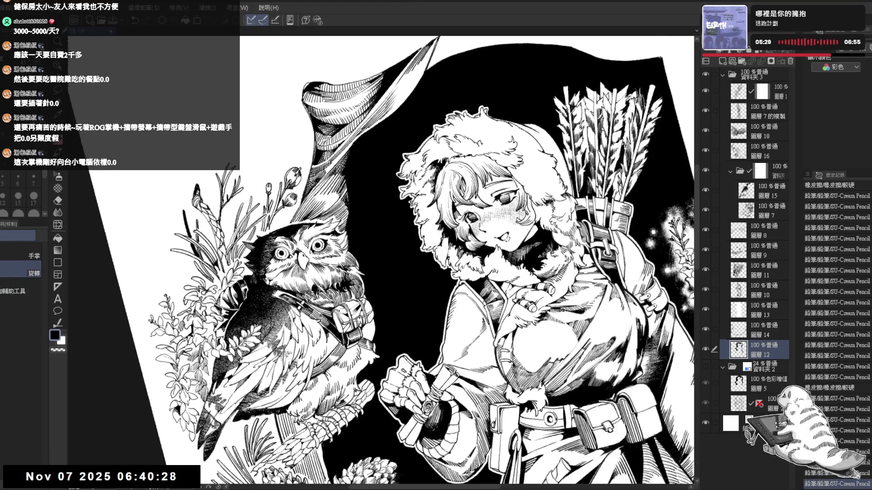
{"action": "key", "text": "asciicircum"}
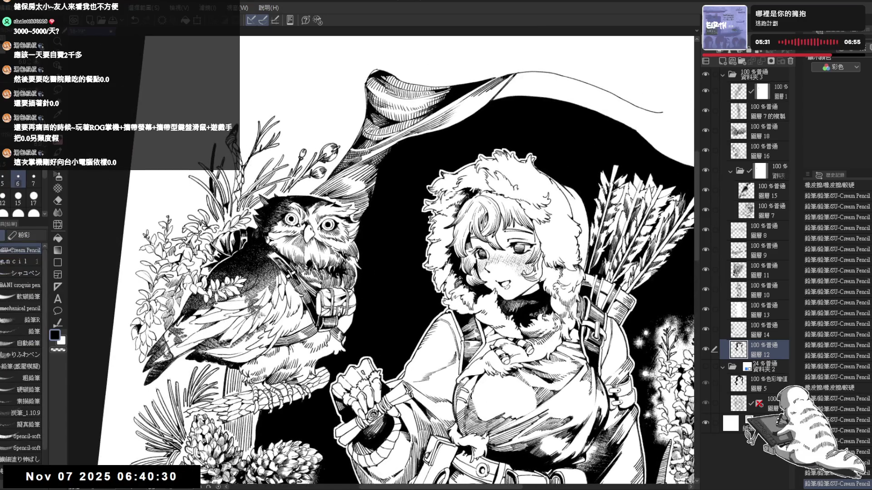
Step: Redo the undone pencil strokes one by one, straightening the view
{"action": "key", "text": "ctrl+y"}
{"action": "key", "text": "ctrl+y"}
{"action": "key", "text": "ctrl+y"}
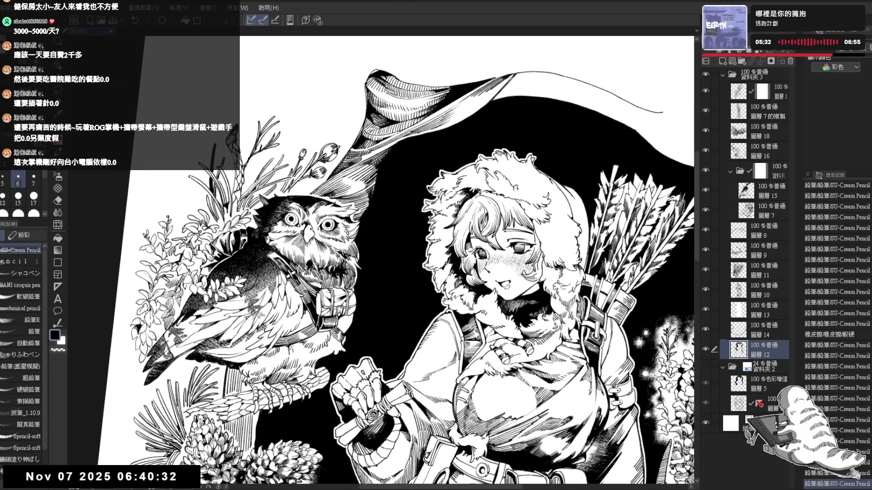
{"action": "key", "text": "ctrl+y"}
{"action": "key", "text": "ctrl+y"}
{"action": "key", "text": "ctrl+y"}
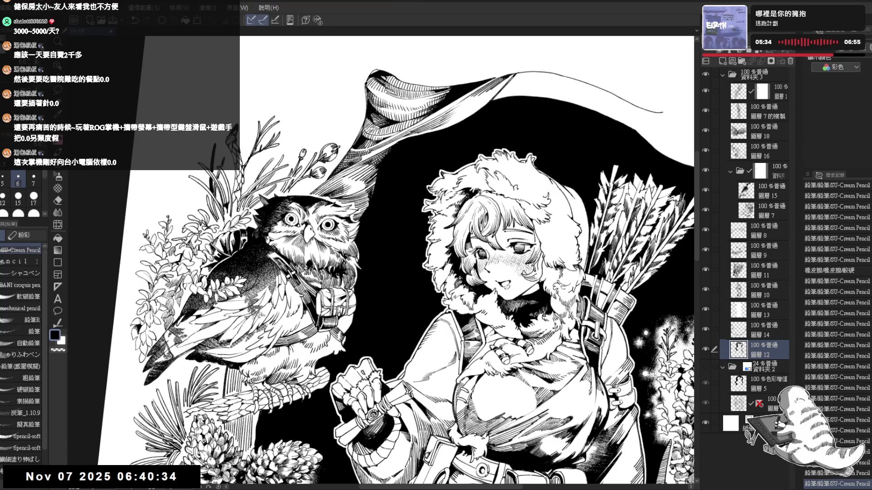
{"action": "key", "text": "ctrl+y"}
{"action": "key", "text": "ctrl+y"}
{"action": "key", "text": "ctrl+y"}
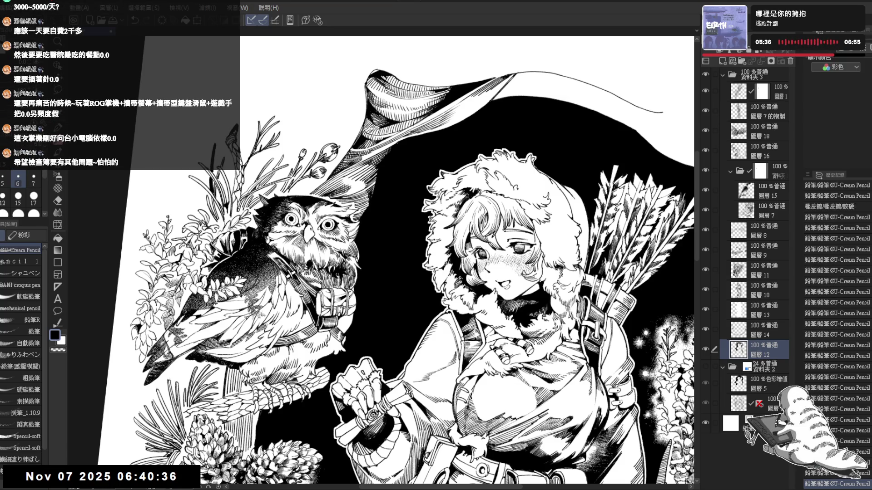
{"action": "key", "text": "ctrl+y"}
{"action": "key", "text": "ctrl+y"}
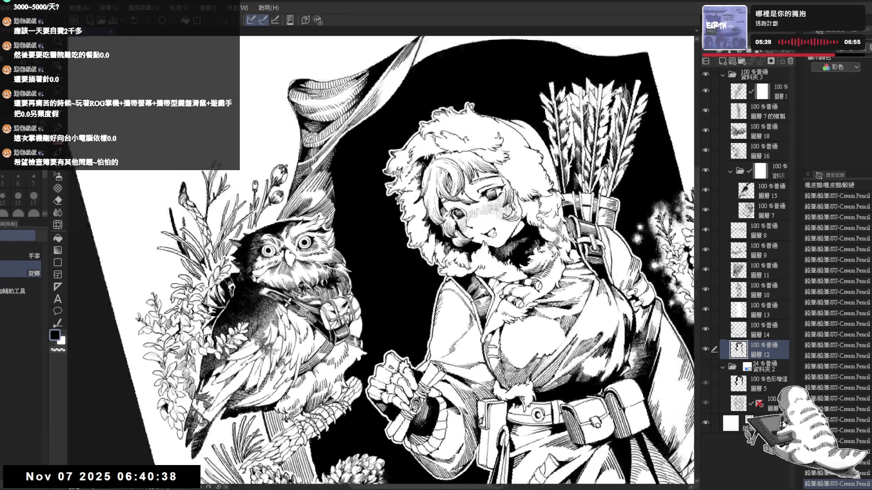
{"action": "left_click_drag", "start_coordinate": [338, 155], "coordinate": [340, 159]}
{"action": "key", "text": "ctrl+y"}
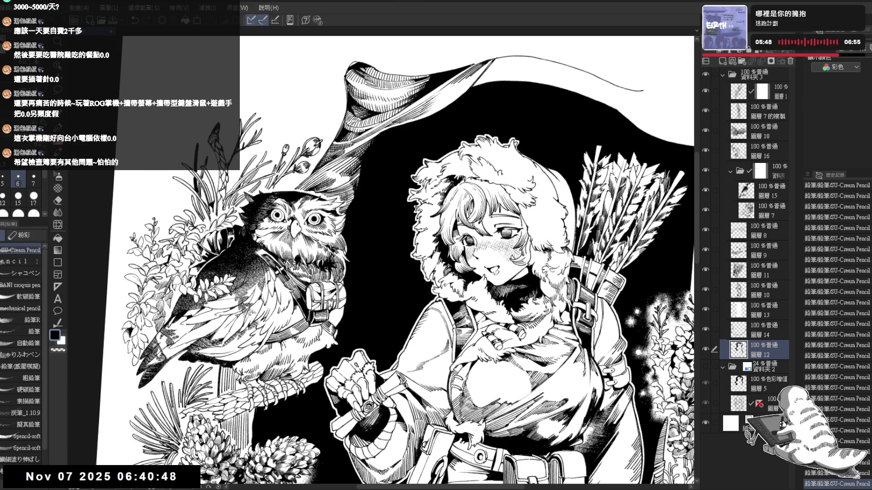
Step: Compare by undoing the small strokes near the owl's head, then redo them all
{"action": "key", "text": "ctrl+minus"}
{"action": "key", "text": "ctrl+minus"}
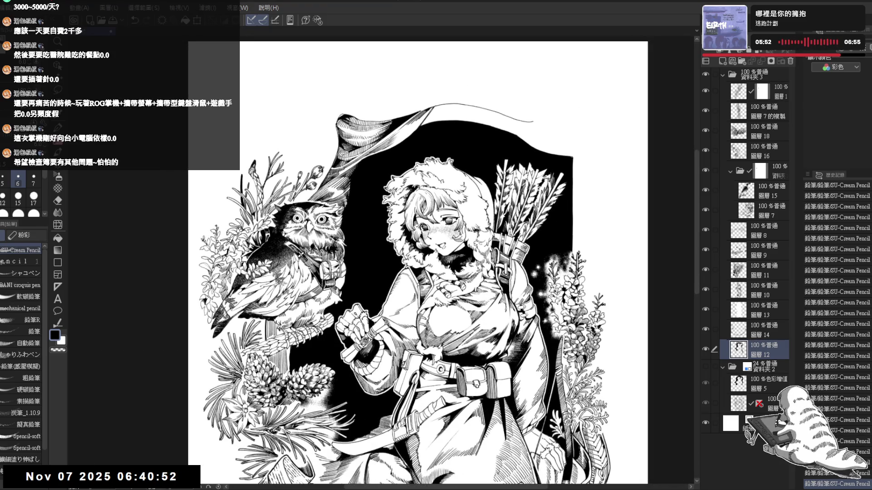
{"action": "key", "text": "ctrl+plus"}
{"action": "key", "text": "ctrl+plus"}
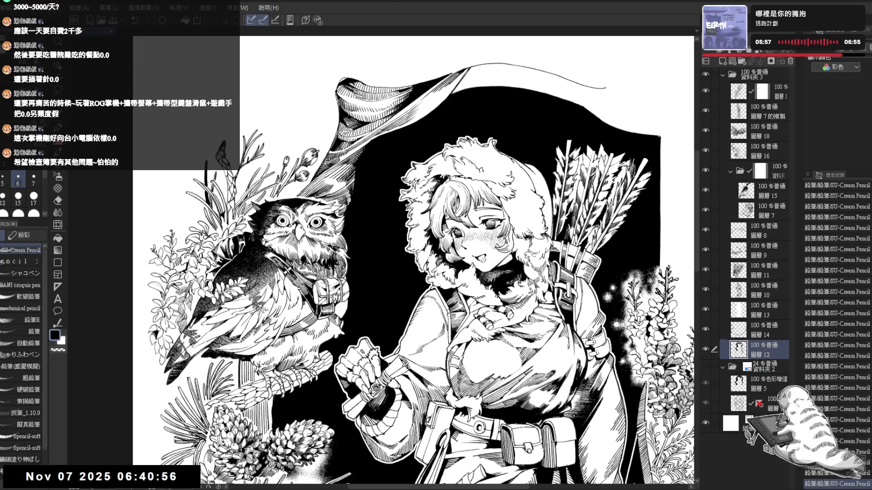
{"action": "left_click_drag", "start_coordinate": [346, 207], "coordinate": [340, 213]}
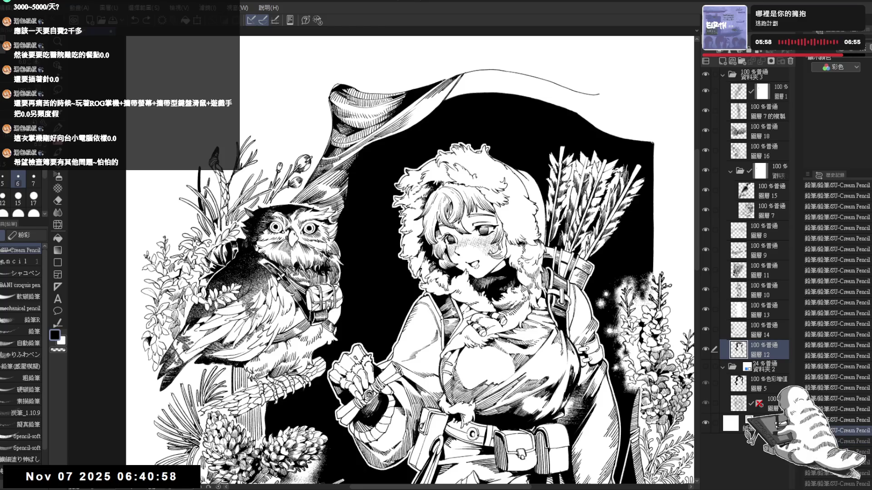
{"action": "key", "text": "ctrl+z"}
{"action": "key", "text": "ctrl+z"}
{"action": "key", "text": "ctrl+z"}
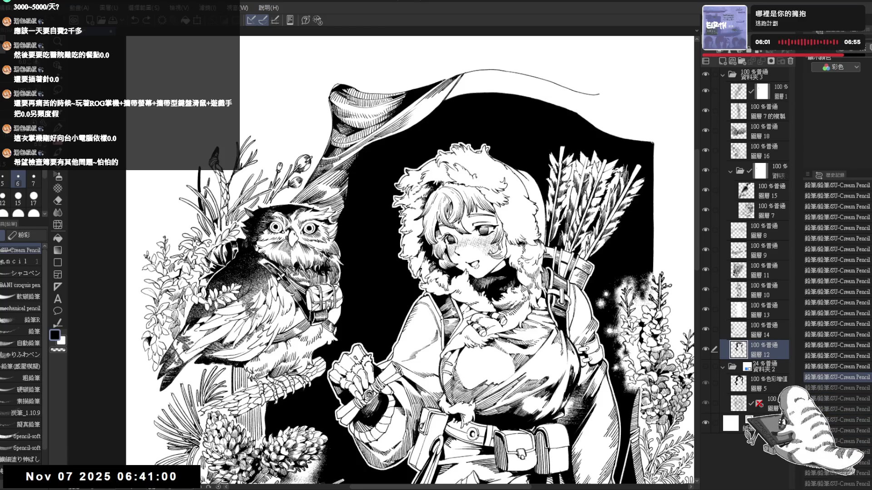
{"action": "key", "text": "ctrl+y"}
{"action": "key", "text": "ctrl+y"}
{"action": "key", "text": "ctrl+y"}
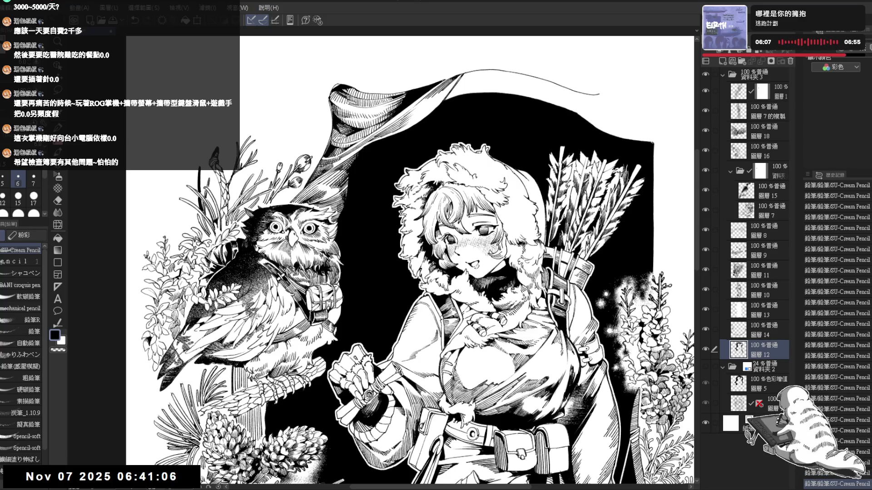
{"action": "scroll", "coordinate": [291, 191], "scroll_direction": "down", "scroll_amount": 2}
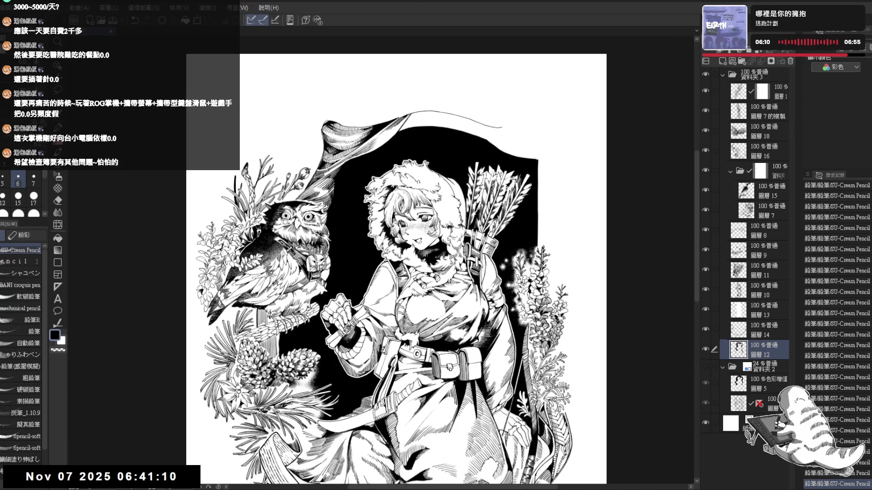
Step: Zoom in and rotate the view, then undo the two stray marks near the belt
{"action": "scroll", "coordinate": [285, 221], "scroll_direction": "up", "scroll_amount": 1}
{"action": "scroll", "coordinate": [290, 227], "scroll_direction": "up", "scroll_amount": 1}
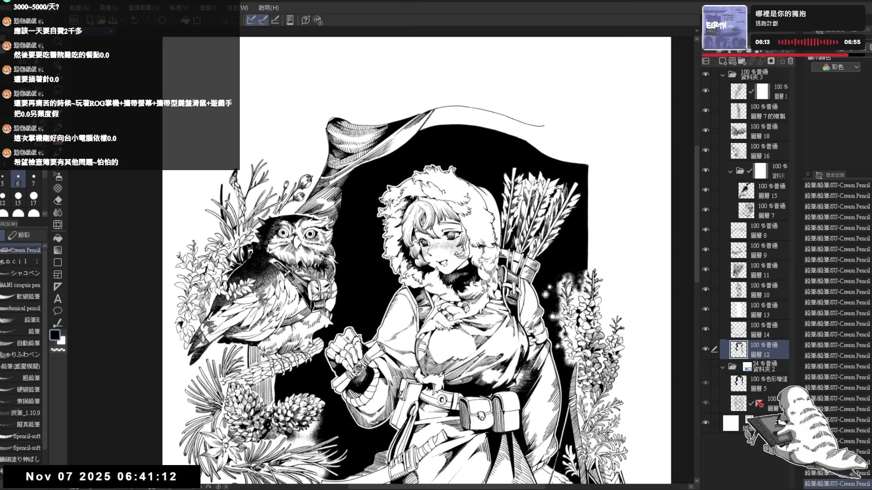
{"action": "scroll", "coordinate": [182, 290], "scroll_direction": "up", "scroll_amount": 2}
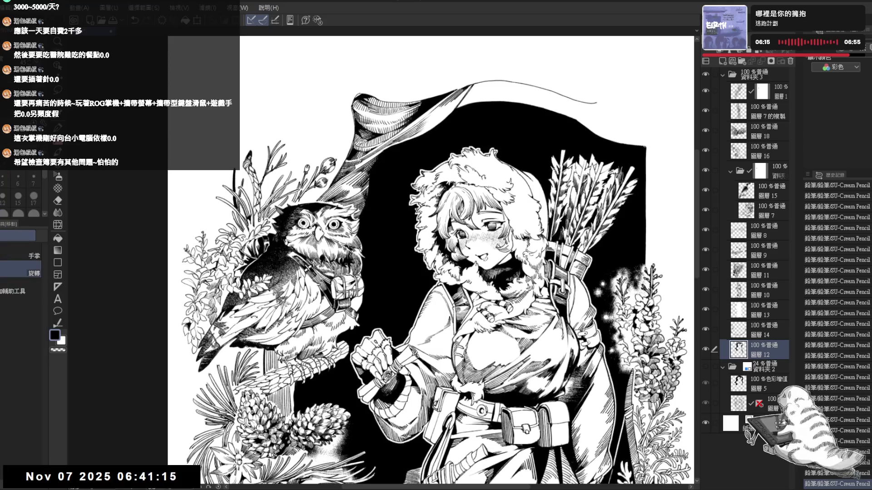
{"action": "left_click_drag", "start_coordinate": [408, 272], "coordinate": [454, 245]}
{"action": "scroll", "coordinate": [408, 273], "scroll_direction": "up", "scroll_amount": 1}
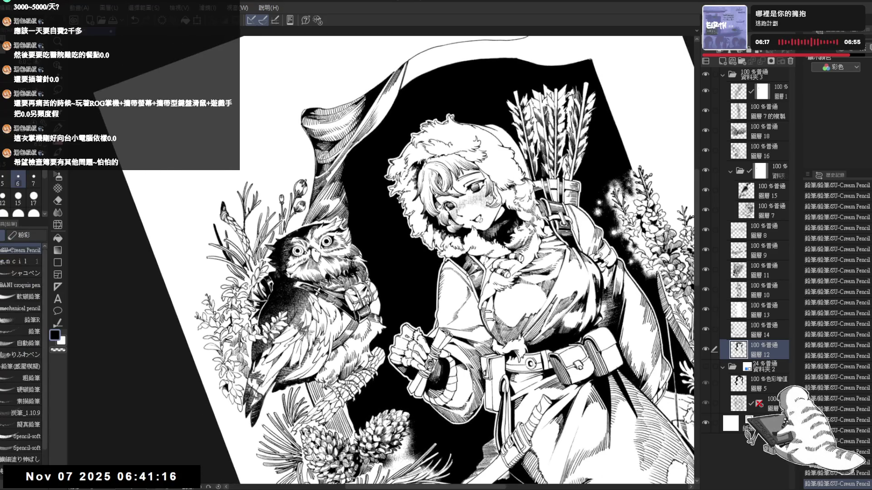
{"action": "key", "text": "ctrl+z"}
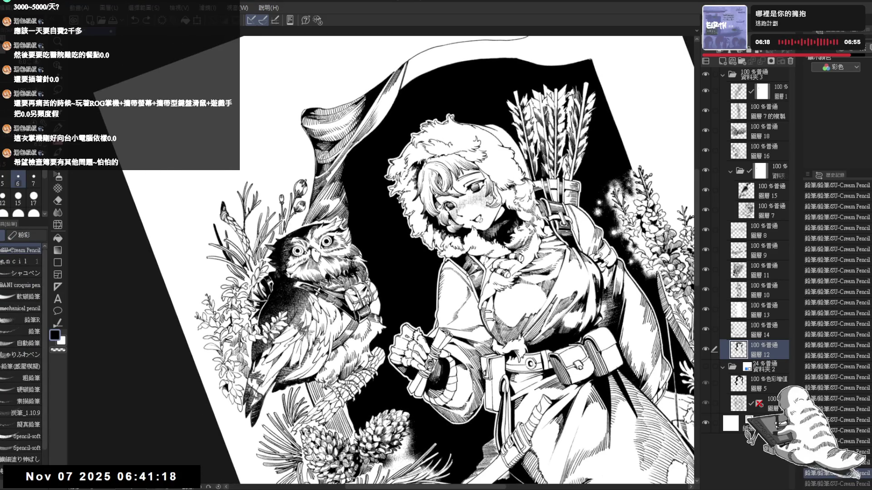
{"action": "key", "text": "ctrl+z"}
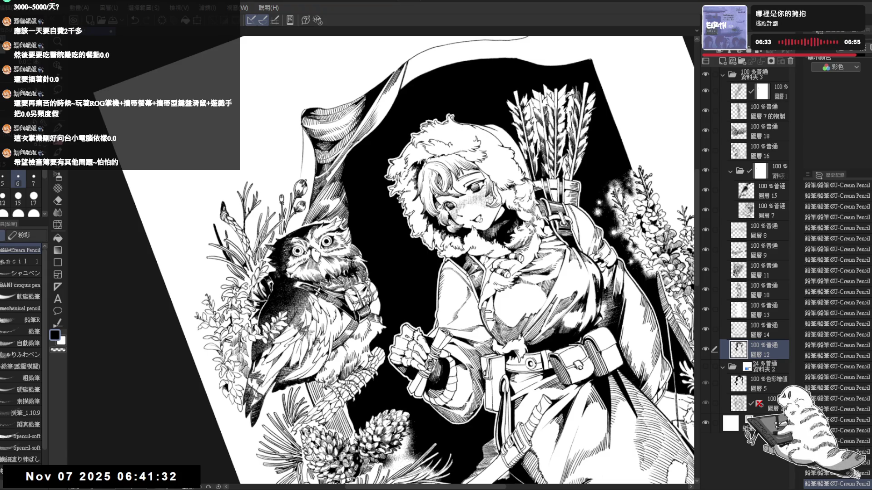
Step: Reangle the view, then undo and redo the last pencil stroke to check it
{"action": "mouse_move", "coordinate": [284, 312]}
{"action": "left_mouse_down"}
{"action": "mouse_move", "coordinate": [297, 264]}
{"action": "mouse_move", "coordinate": [331, 313]}
{"action": "left_mouse_up"}
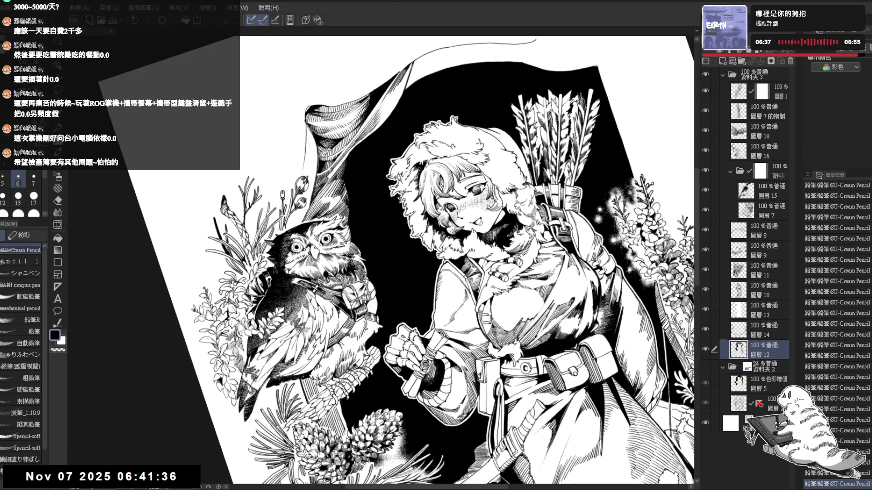
{"action": "left_click_drag", "start_coordinate": [305, 212], "coordinate": [311, 220]}
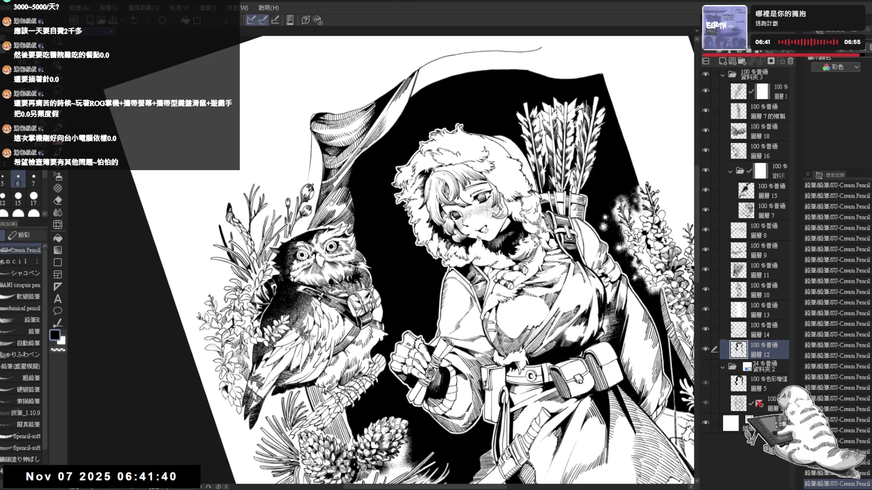
{"action": "left_click_drag", "start_coordinate": [287, 173], "coordinate": [291, 180]}
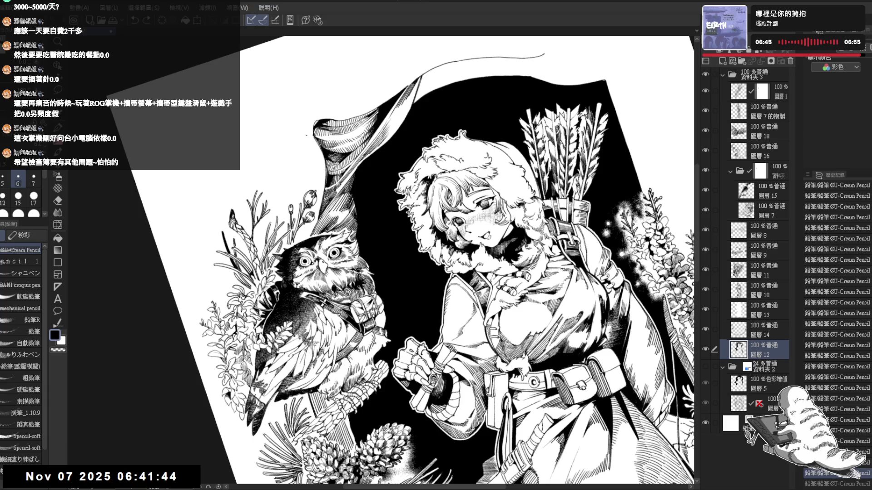
{"action": "mouse_move", "coordinate": [313, 149]}
{"action": "left_mouse_down"}
{"action": "mouse_move", "coordinate": [340, 130]}
{"action": "mouse_move", "coordinate": [312, 115]}
{"action": "left_mouse_up"}
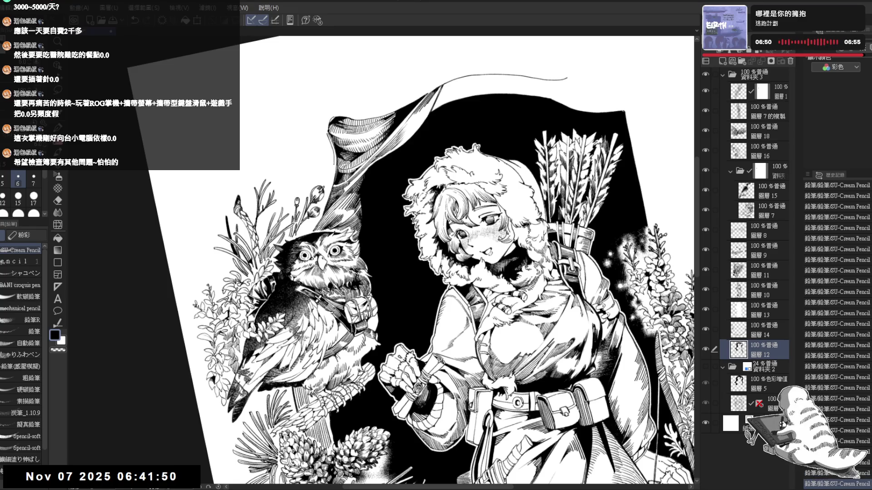
{"action": "key", "text": "ctrl+z"}
{"action": "key", "text": "ctrl+y"}
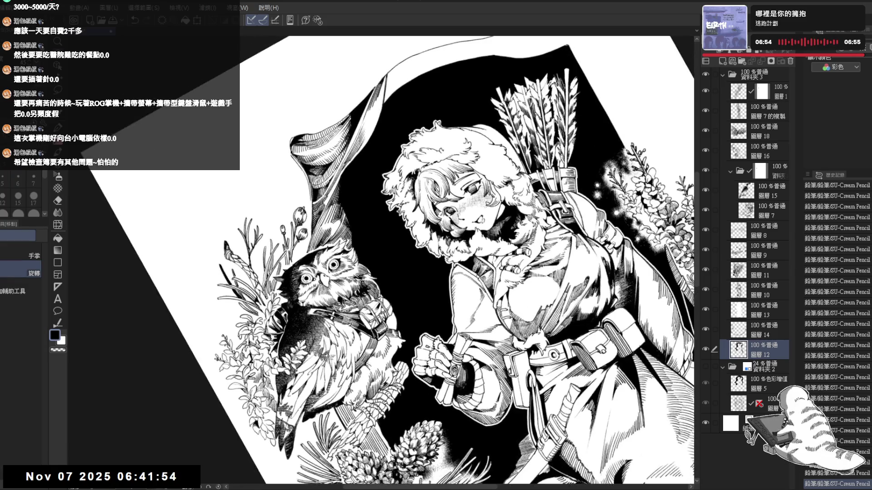
{"action": "left_click_drag", "start_coordinate": [291, 213], "coordinate": [331, 245]}
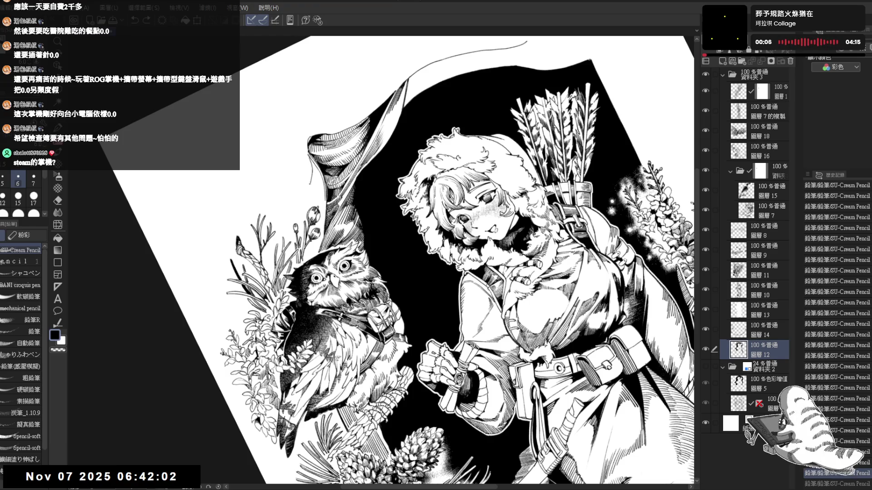
Step: Redo the final pencil stroke, undo a few small ink marks, and add a stroke along the cloth edge
{"action": "left_click_drag", "start_coordinate": [454, 254], "coordinate": [445, 238]}
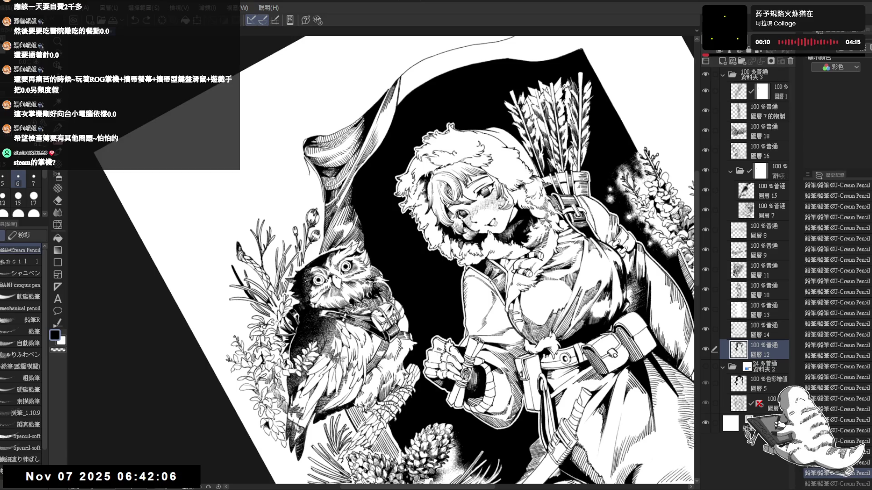
{"action": "key", "text": "ctrl+y"}
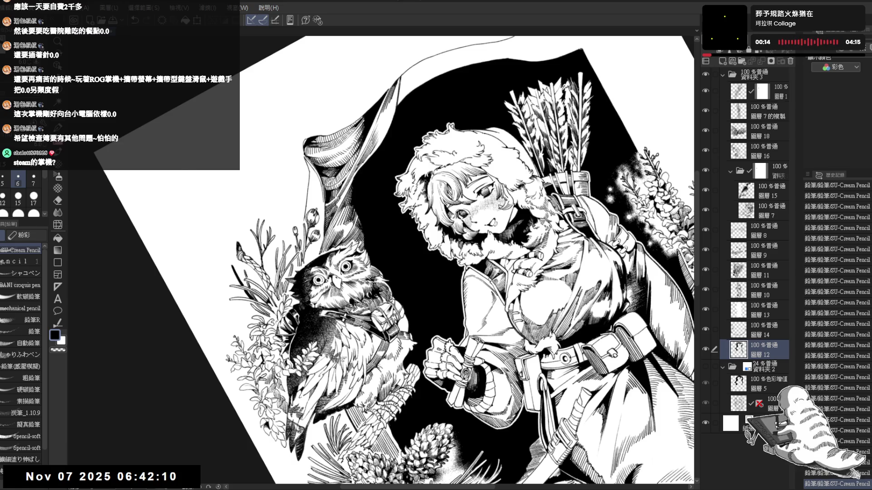
{"action": "key", "text": "ctrl+0"}
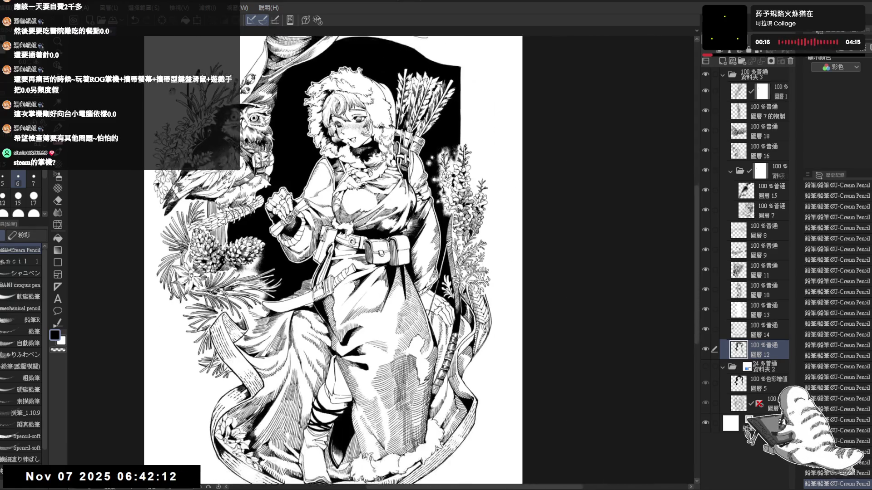
{"action": "key", "text": "ctrl+plus"}
{"action": "key", "text": "ctrl+plus"}
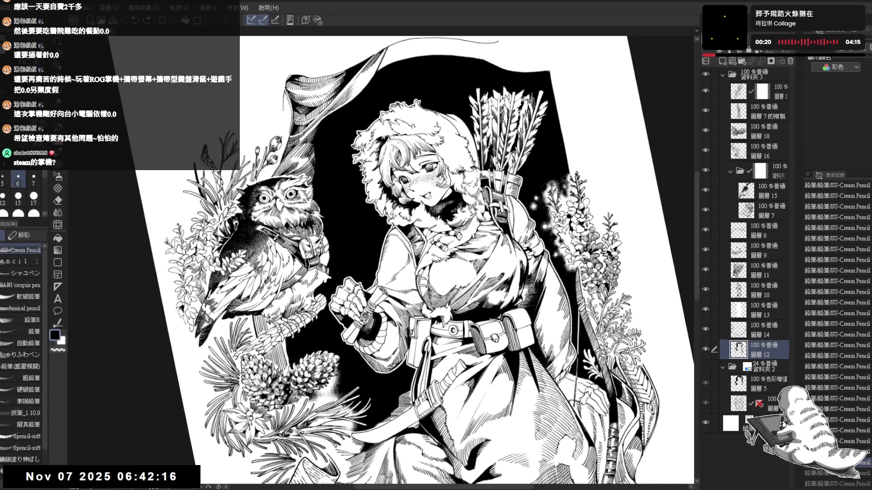
{"action": "key", "text": "ctrl+z"}
{"action": "key", "text": "ctrl+z"}
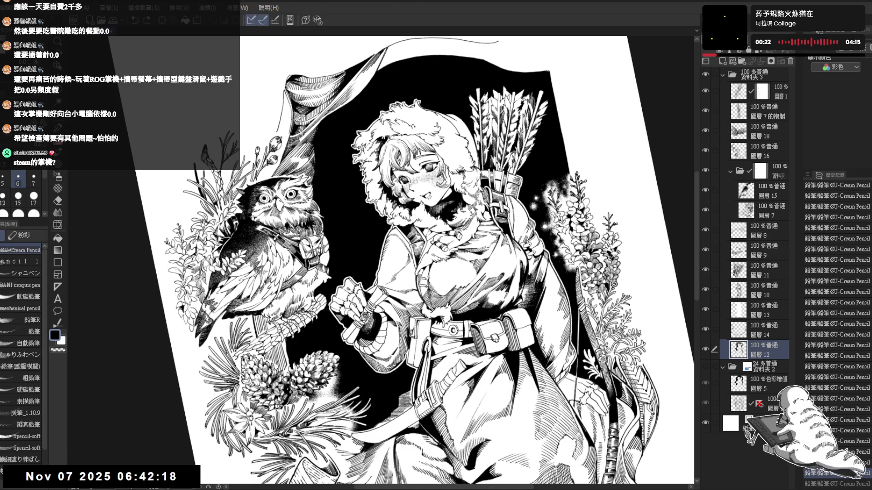
{"action": "left_click_drag", "start_coordinate": [326, 191], "coordinate": [305, 123]}
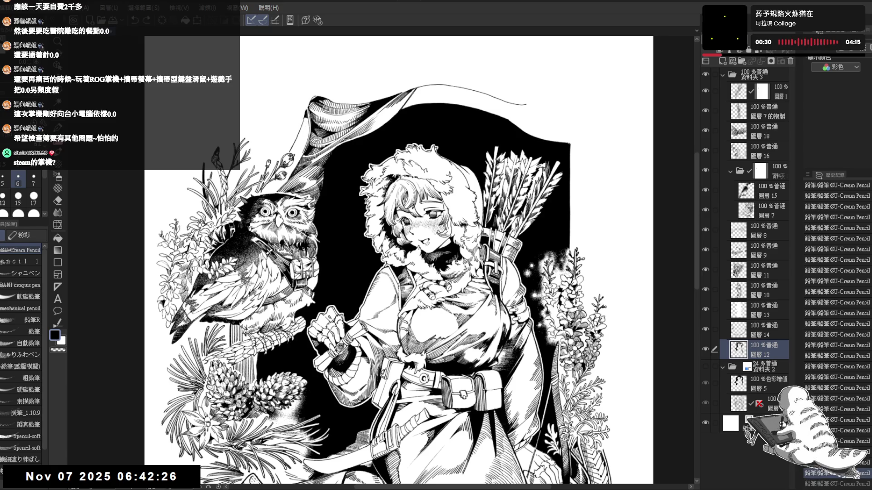
{"action": "left_click_drag", "start_coordinate": [303, 116], "coordinate": [306, 131]}
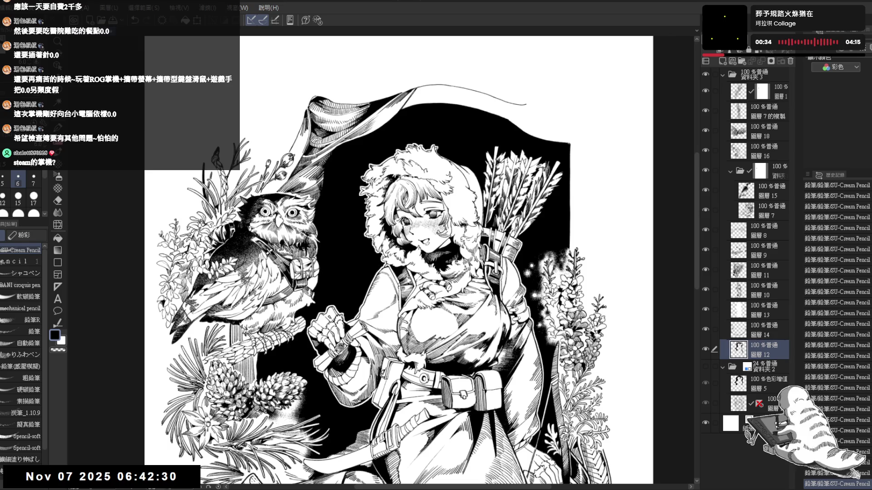
Step: Tilt the canvas counter-clockwise and add a Pencil shading stroke on the girl's hood
{"action": "key", "text": "r"}
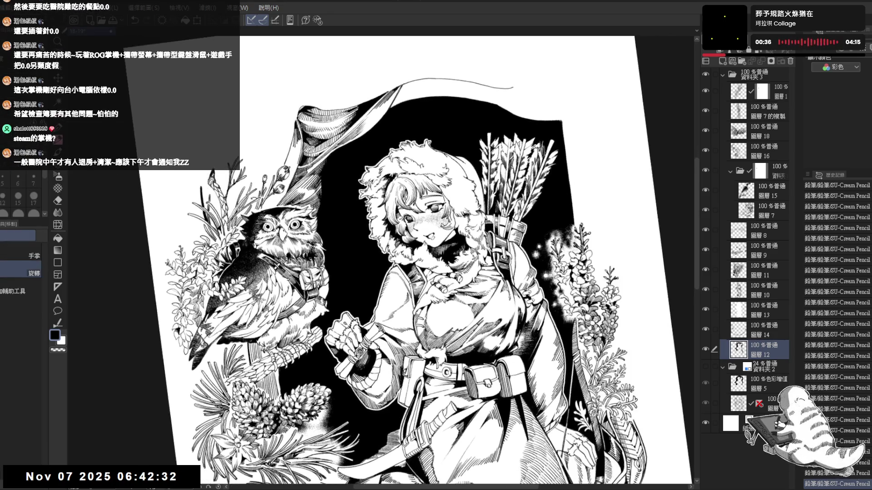
{"action": "scroll", "coordinate": [288, 160], "scroll_direction": "up", "scroll_amount": 1}
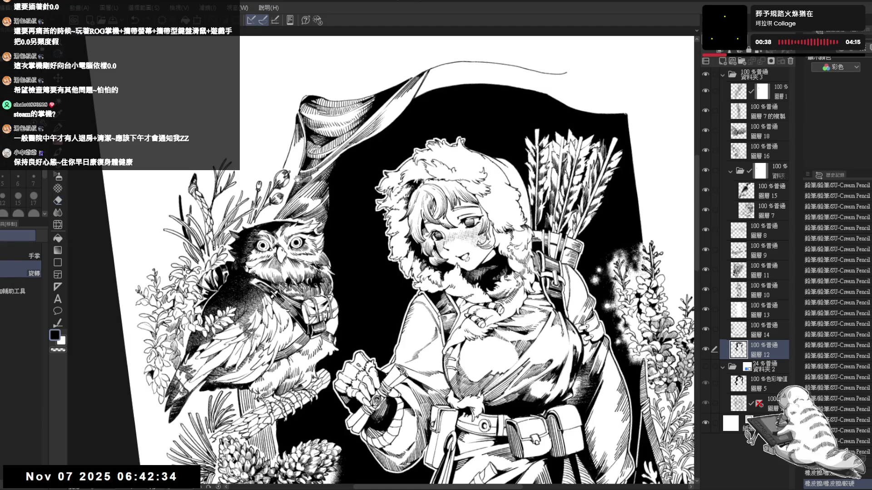
{"action": "mouse_move", "coordinate": [301, 163]}
{"action": "left_mouse_down"}
{"action": "mouse_move", "coordinate": [259, 266]}
{"action": "mouse_move", "coordinate": [261, 230]}
{"action": "left_mouse_up"}
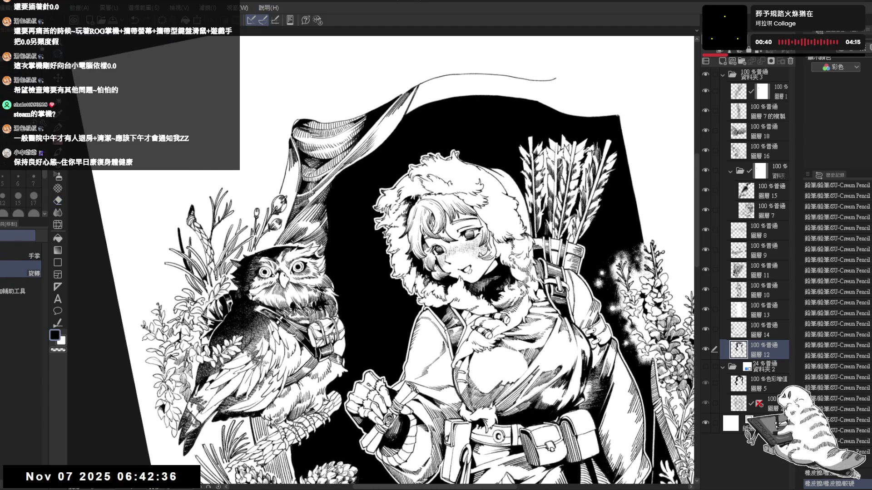
{"action": "left_click_drag", "start_coordinate": [307, 305], "coordinate": [293, 312]}
{"action": "mouse_move", "coordinate": [275, 208]}
{"action": "left_mouse_down"}
{"action": "mouse_move", "coordinate": [278, 234]}
{"action": "mouse_move", "coordinate": [297, 190]}
{"action": "left_mouse_up"}
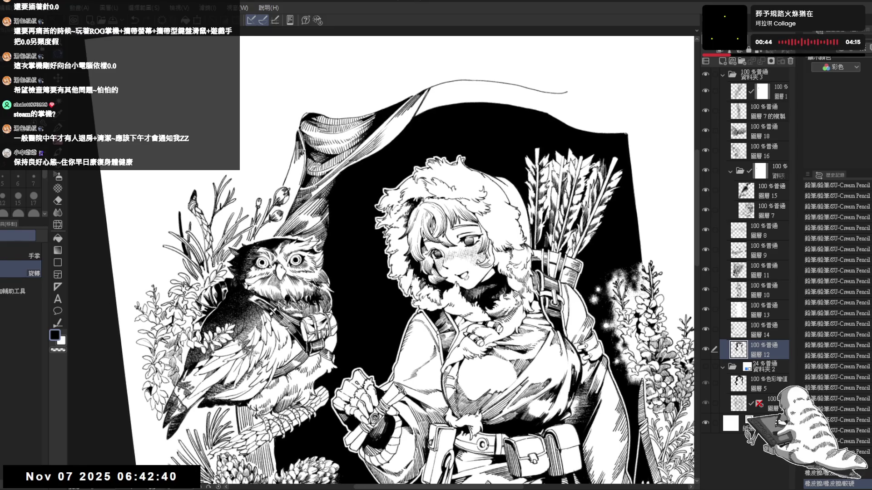
{"action": "key", "text": "p"}
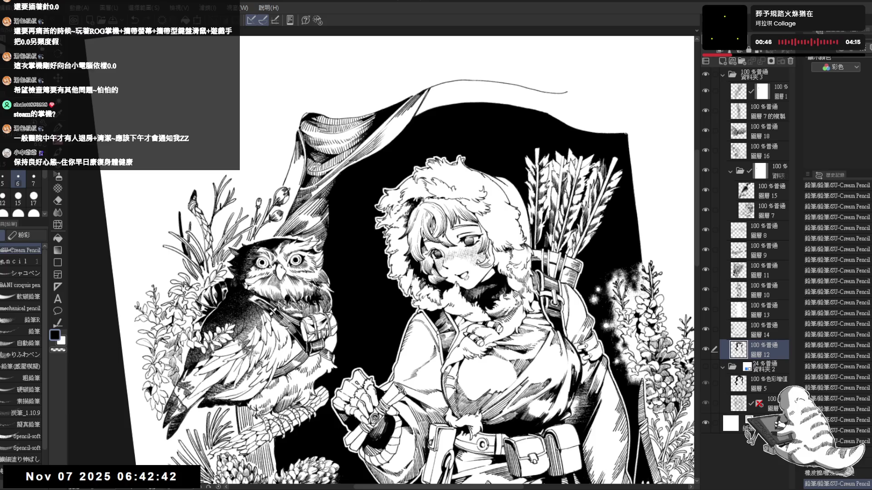
{"action": "left_click_drag", "start_coordinate": [318, 204], "coordinate": [309, 227]}
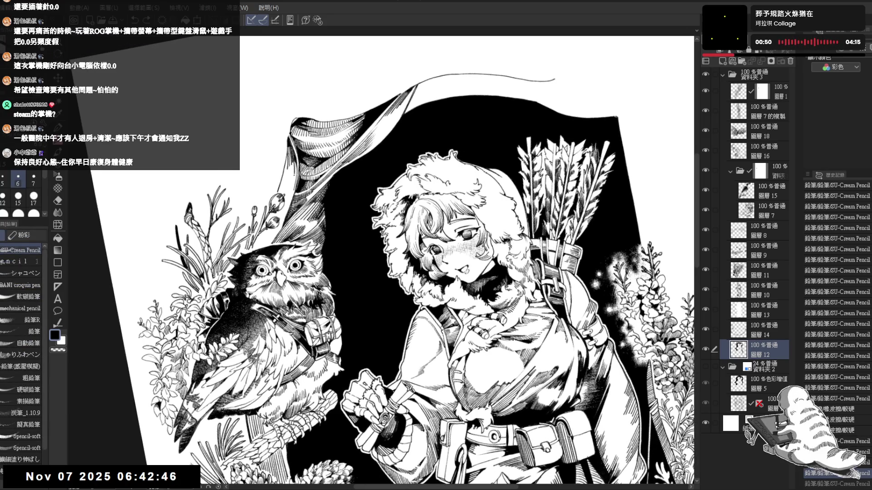
{"action": "left_click_drag", "start_coordinate": [294, 164], "coordinate": [294, 182]}
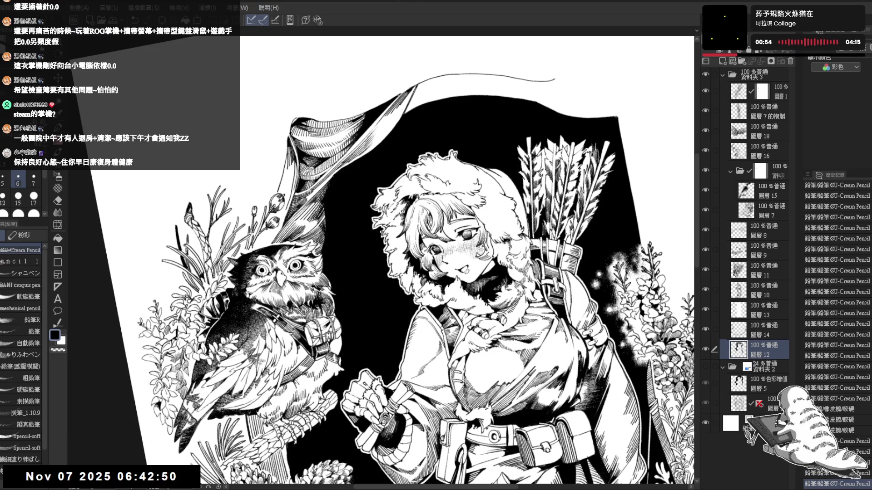
{"action": "scroll", "coordinate": [276, 186], "scroll_direction": "up", "scroll_amount": 2}
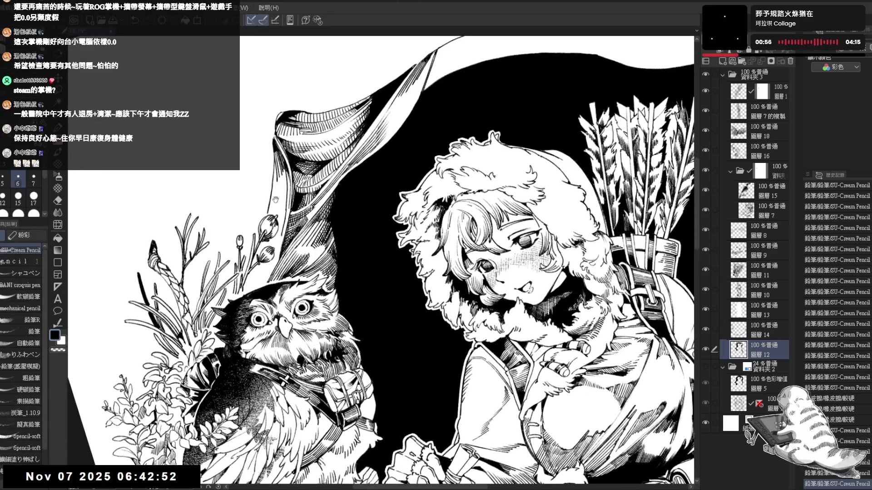
Step: Erase a small mark on the hood, then hatch short Pencil strokes along the fold beside the face
{"action": "left_click_drag", "start_coordinate": [272, 202], "coordinate": [278, 203]}
{"action": "key", "text": "e"}
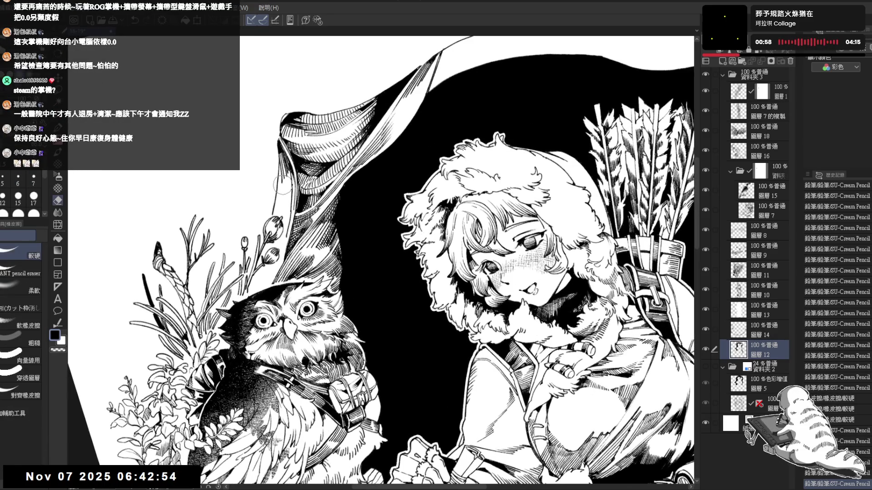
{"action": "left_click", "coordinate": [282, 185]}
{"action": "key", "text": "p"}
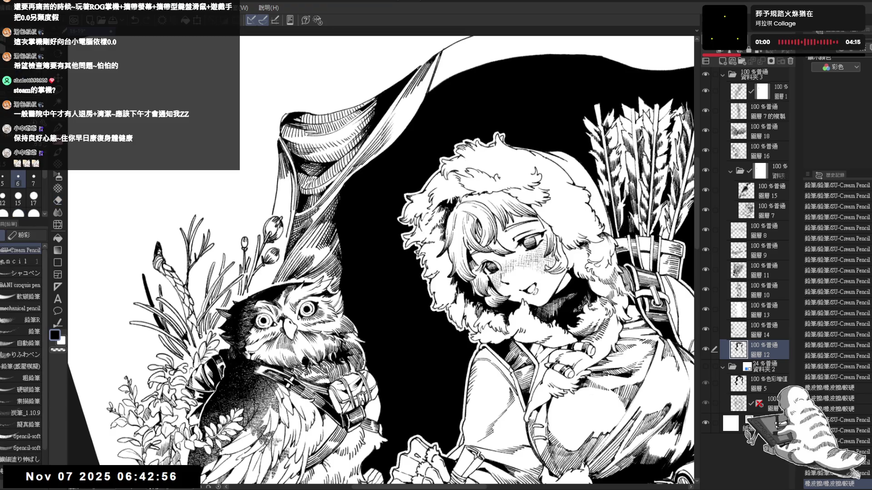
{"action": "left_click", "coordinate": [279, 182]}
{"action": "left_click_drag", "start_coordinate": [280, 181], "coordinate": [277, 171]}
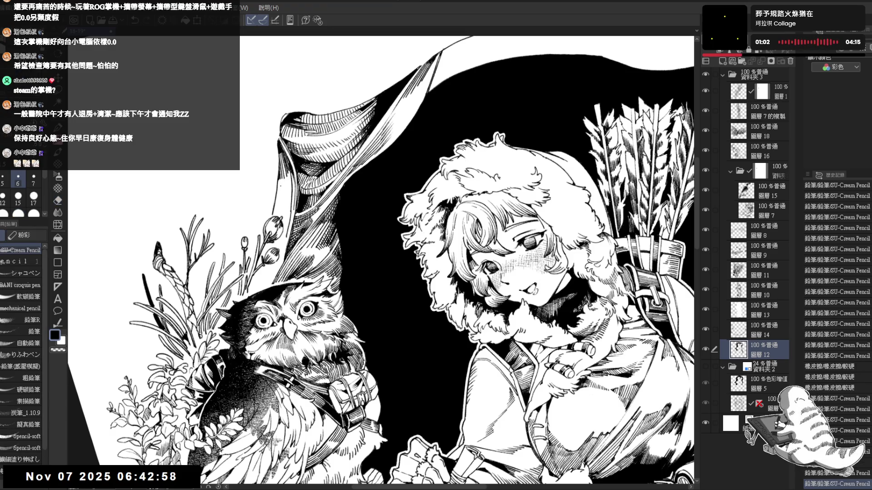
{"action": "left_click", "coordinate": [277, 176]}
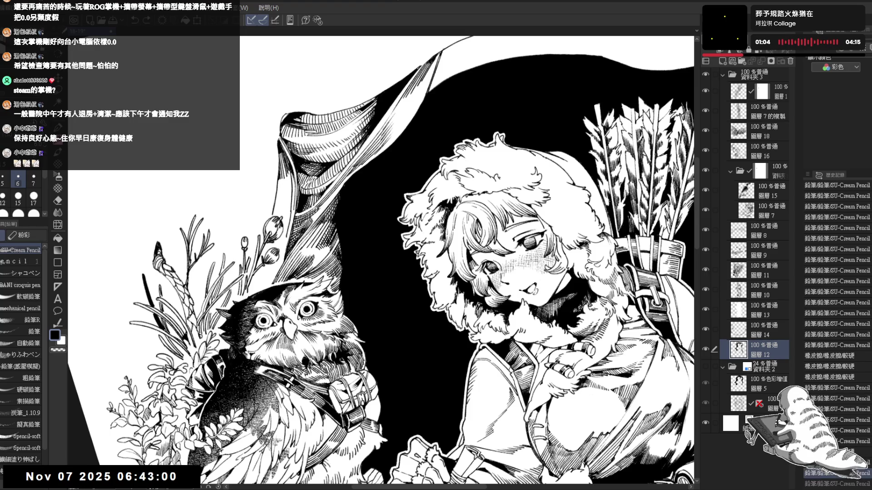
{"action": "left_click_drag", "start_coordinate": [288, 193], "coordinate": [284, 230]}
{"action": "left_click_drag", "start_coordinate": [288, 227], "coordinate": [283, 237]}
Step: Level the view and undo the last hood strokes to compare, redoing one
{"action": "key", "text": "asciicircum"}
{"action": "key", "text": "ctrl+z"}
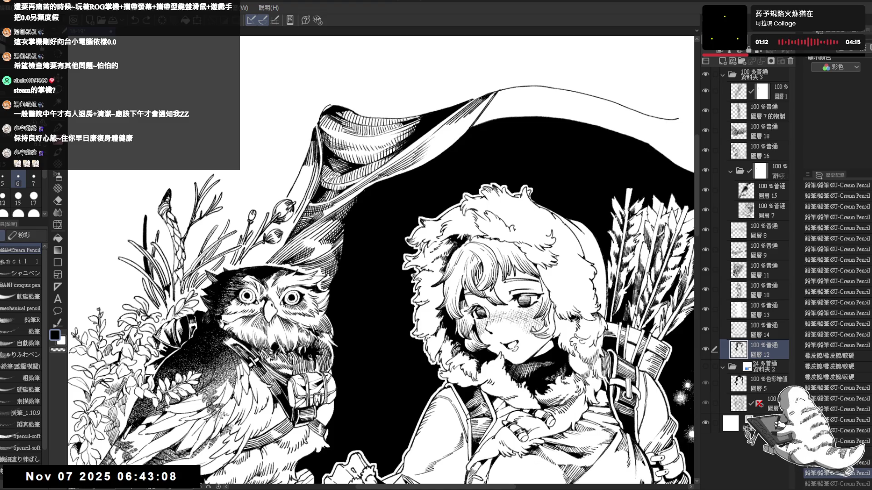
{"action": "scroll", "coordinate": [317, 128], "scroll_direction": "down", "scroll_amount": 2}
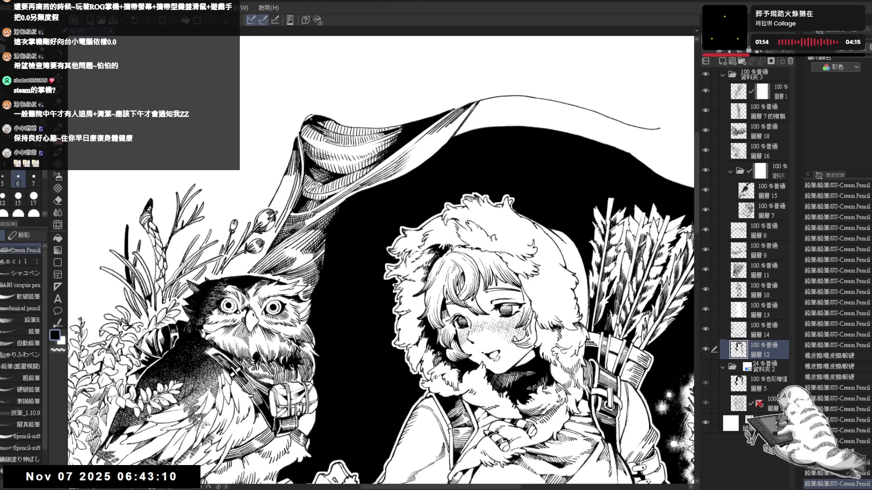
{"action": "scroll", "coordinate": [266, 136], "scroll_direction": "up", "scroll_amount": 3}
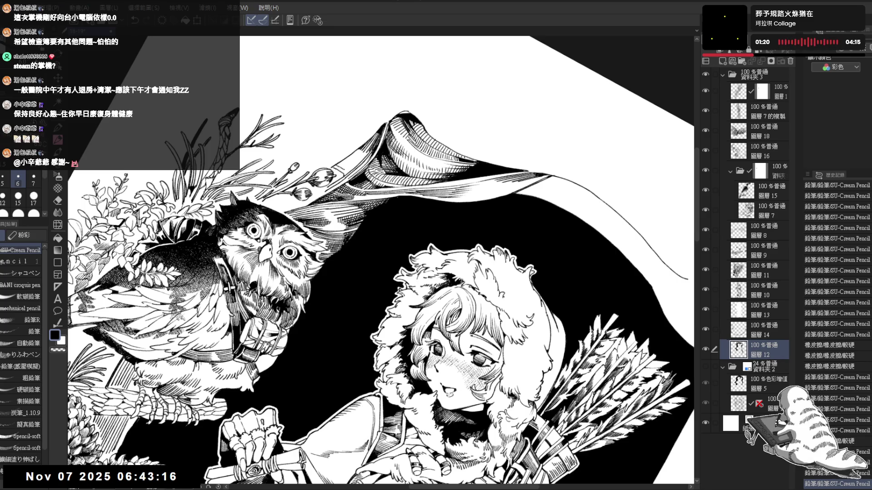
{"action": "key", "text": "ctrl+z"}
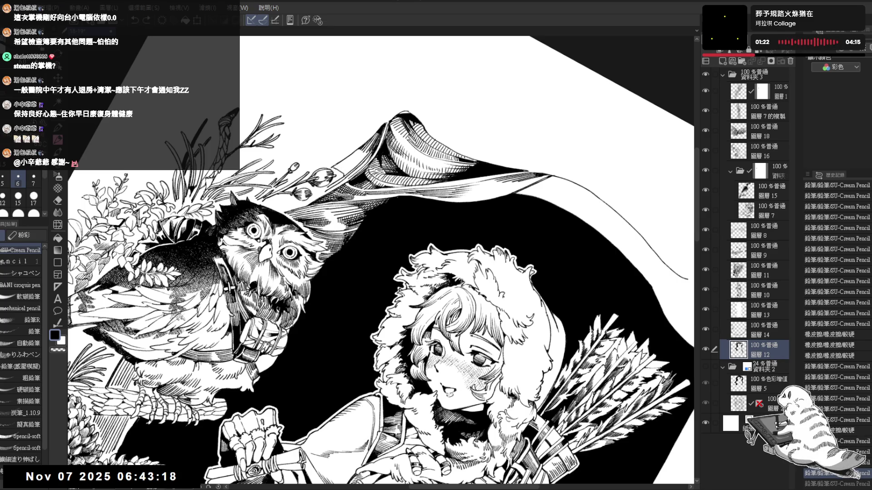
{"action": "key", "text": "ctrl+y"}
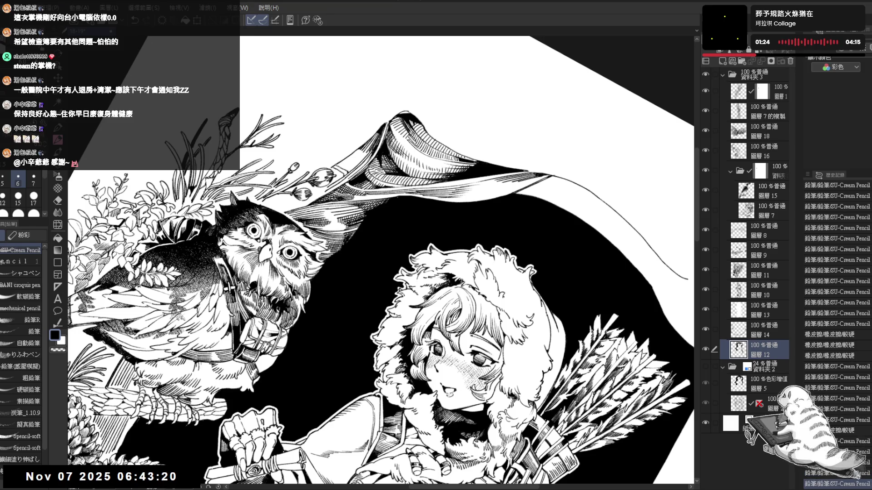
Step: Redo the remaining undone hood hatching strokes and zoom back out
{"action": "key", "text": "ctrl+y"}
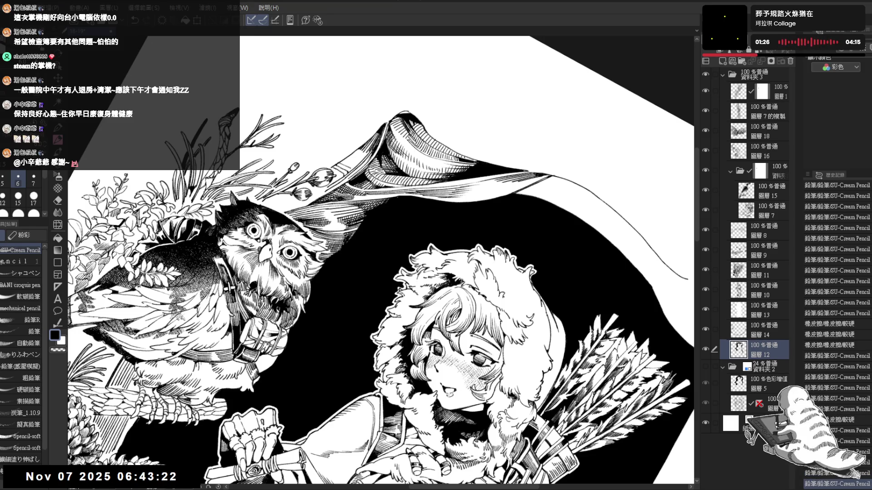
{"action": "key", "text": "ctrl+y"}
{"action": "key", "text": "minus"}
{"action": "key", "text": "minus"}
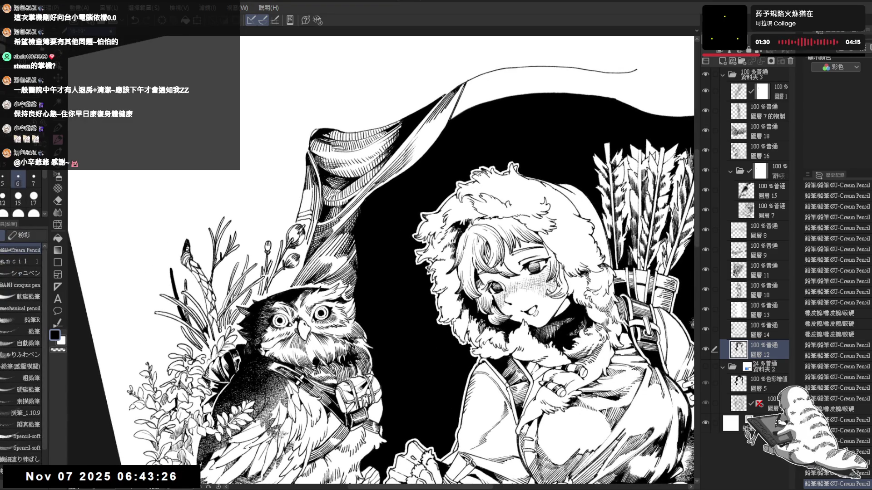
{"action": "key", "text": "ctrl+y"}
{"action": "key", "text": "ctrl+y"}
{"action": "key", "text": "ctrl+y"}
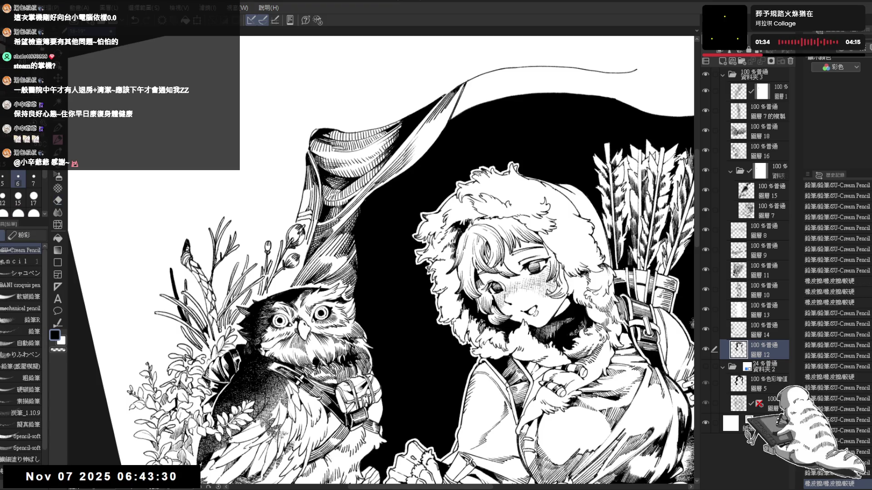
{"action": "key", "text": "ctrl+y"}
{"action": "key", "text": "ctrl+y"}
{"action": "key", "text": "ctrl+y"}
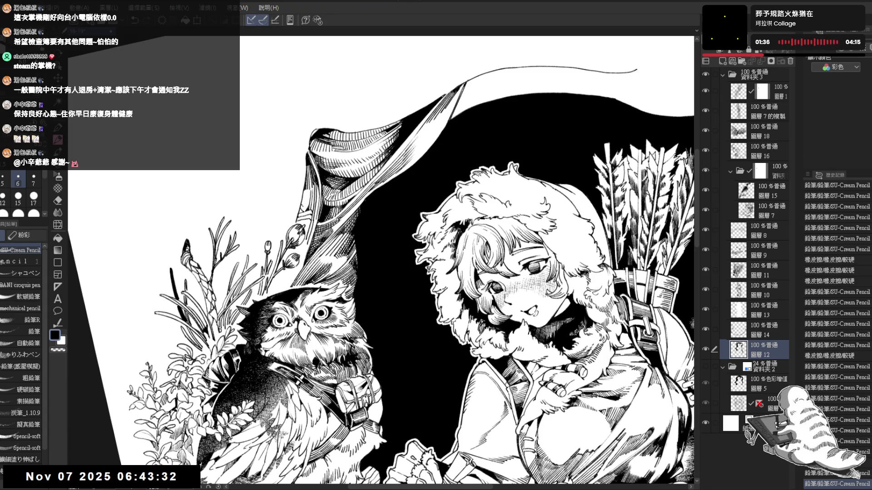
{"action": "key", "text": "ctrl+y"}
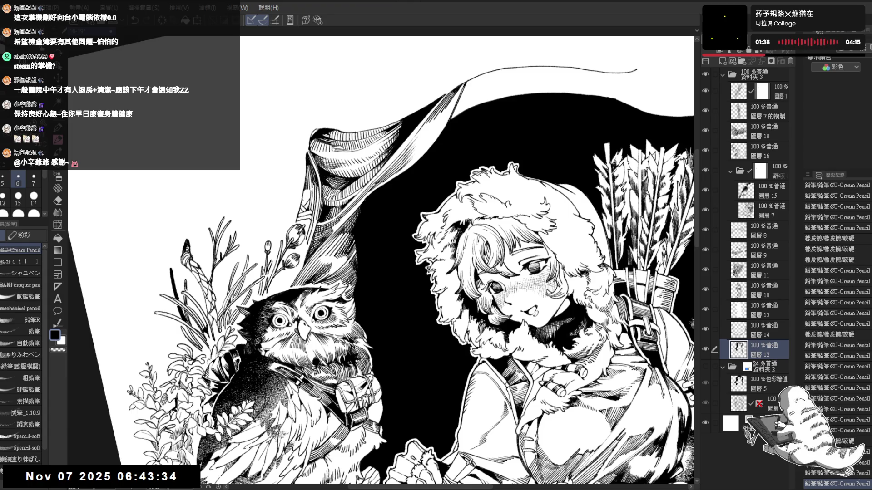
{"action": "key", "text": "ctrl+y"}
{"action": "key", "text": "ctrl+y"}
{"action": "key", "text": "ctrl+y"}
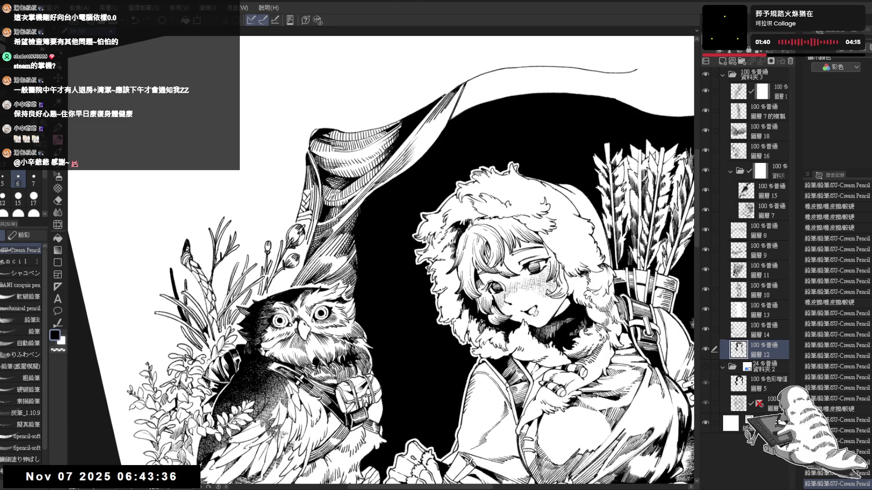
{"action": "key", "text": "ctrl+minus"}
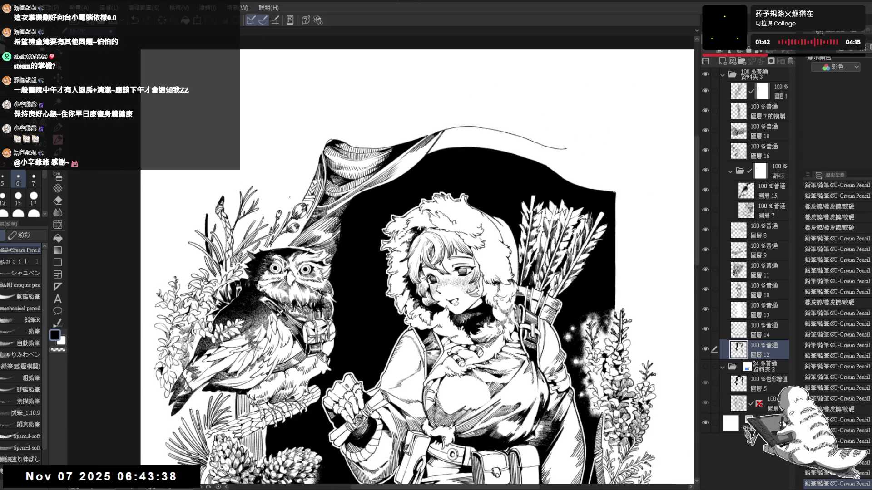
Step: Zoom in on the owl and girl and undo the last several strokes
{"action": "key", "text": "ctrl+plus"}
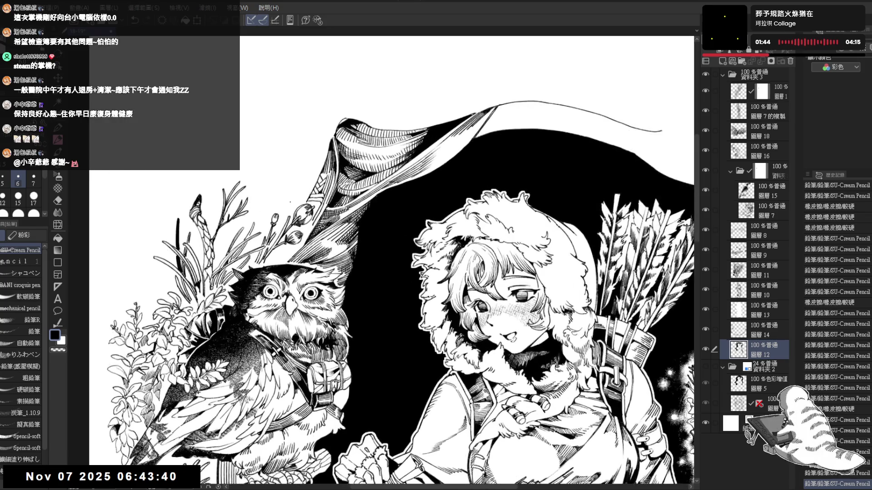
{"action": "key", "text": "minus"}
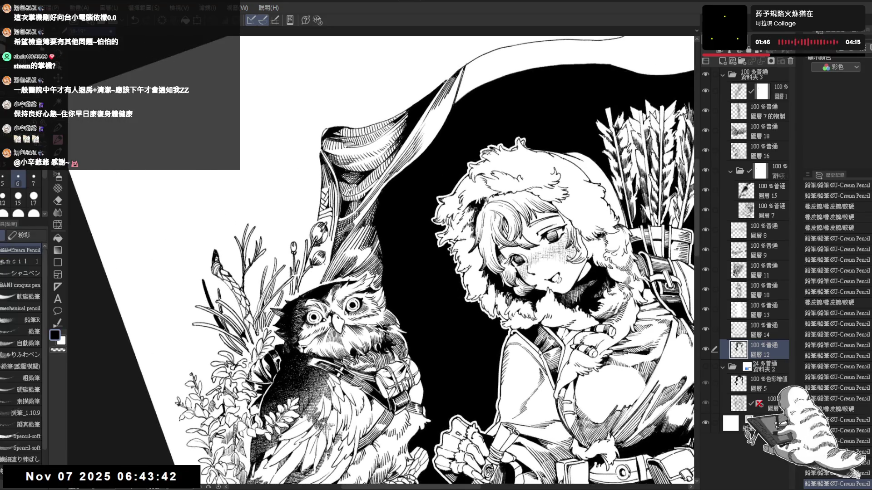
{"action": "key", "text": "ctrl+z"}
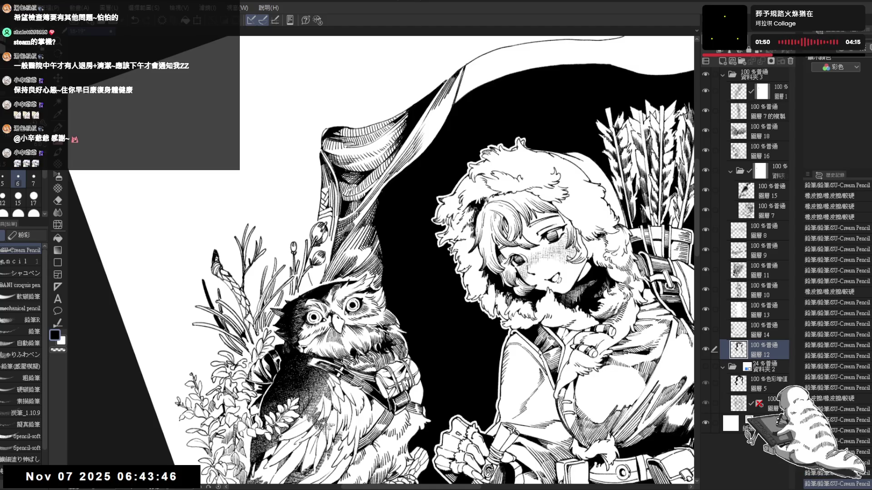
{"action": "key", "text": "ctrl+z"}
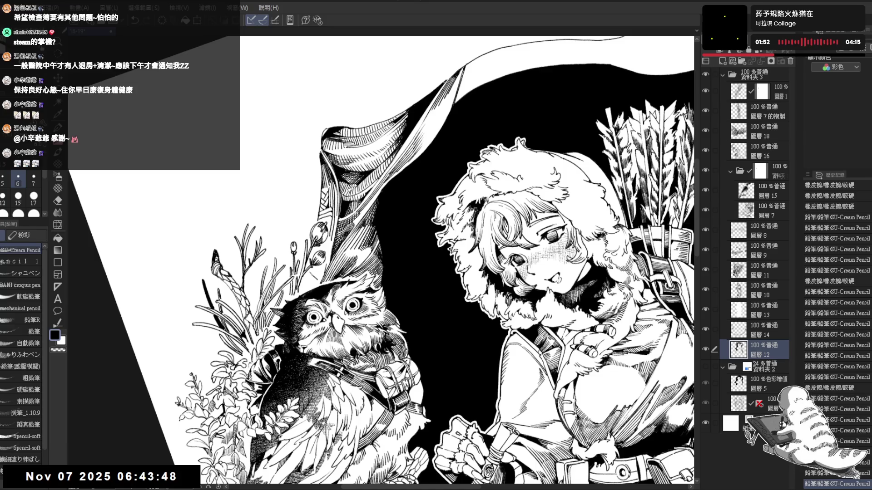
{"action": "key", "text": "ctrl+z"}
{"action": "key", "text": "ctrl+z"}
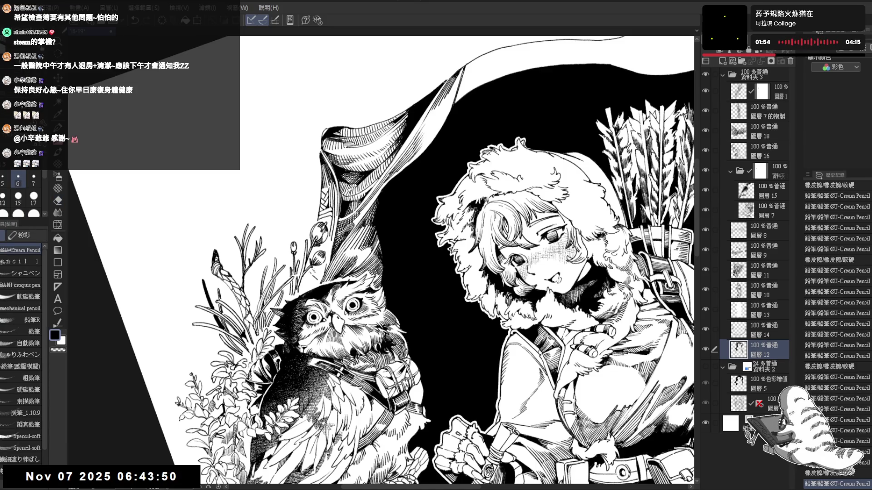
{"action": "key", "text": "ctrl+z"}
{"action": "key", "text": "ctrl+z"}
{"action": "key", "text": "bracketright"}
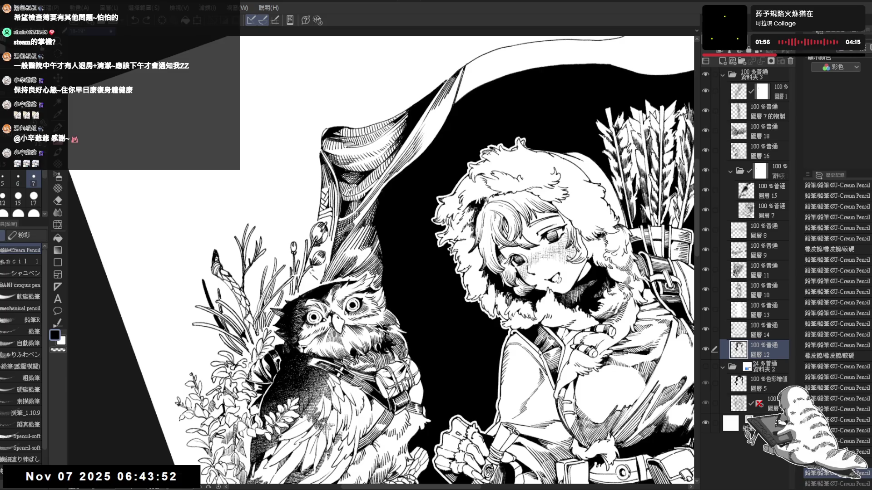
Step: Redo all the undone pencil strokes and fit the whole page in view
{"action": "key", "text": "ctrl+y"}
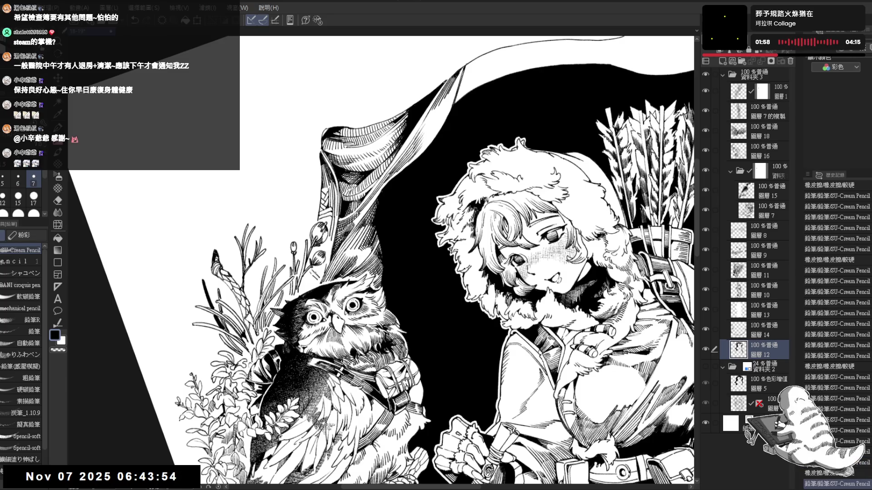
{"action": "key", "text": "ctrl+y"}
{"action": "key", "text": "ctrl+y"}
{"action": "key", "text": "ctrl+y"}
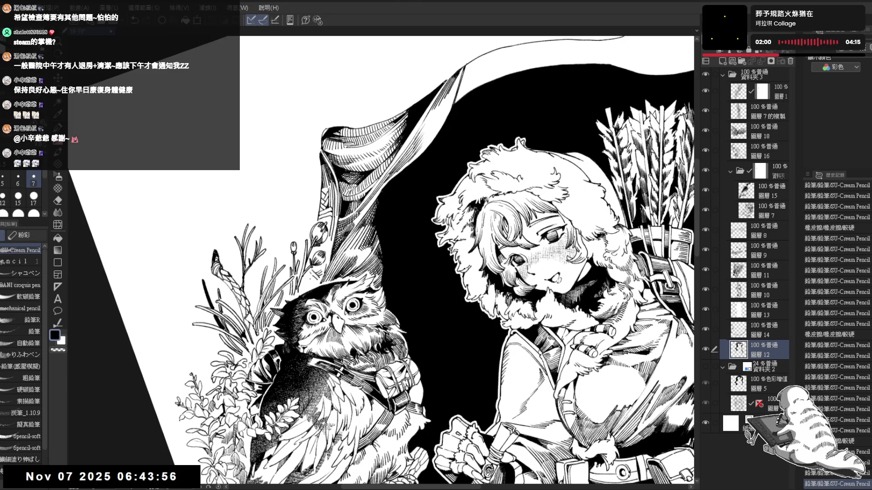
{"action": "key", "text": "ctrl+y"}
{"action": "key", "text": "ctrl+y"}
{"action": "key", "text": "ctrl+y"}
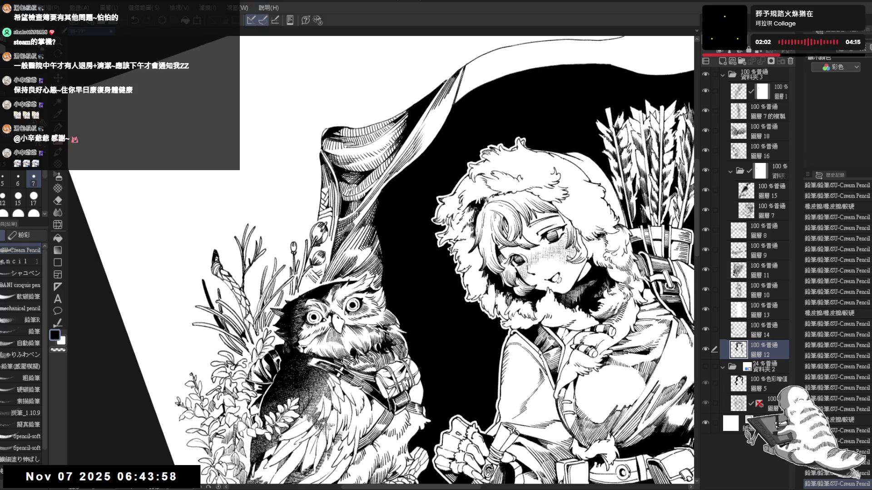
{"action": "key", "text": "ctrl+y"}
{"action": "key", "text": "ctrl+y"}
{"action": "key", "text": "ctrl+y"}
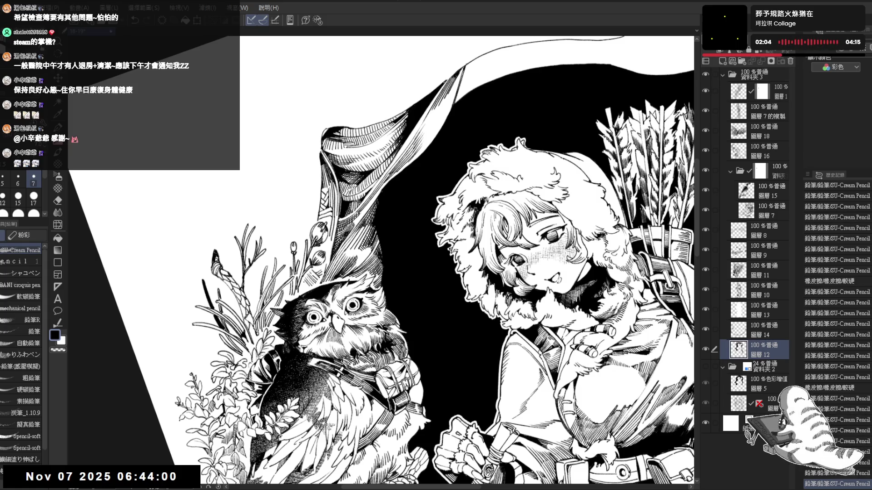
{"action": "key", "text": "ctrl+y"}
{"action": "key", "text": "ctrl+y"}
{"action": "key", "text": "minus"}
{"action": "key", "text": "minus"}
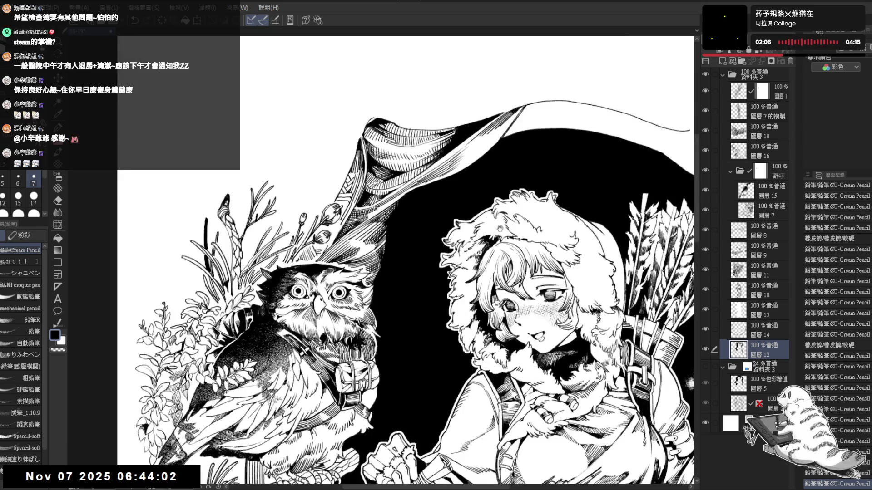
{"action": "key", "text": "minus"}
{"action": "key", "text": "minus"}
{"action": "key", "text": "minus"}
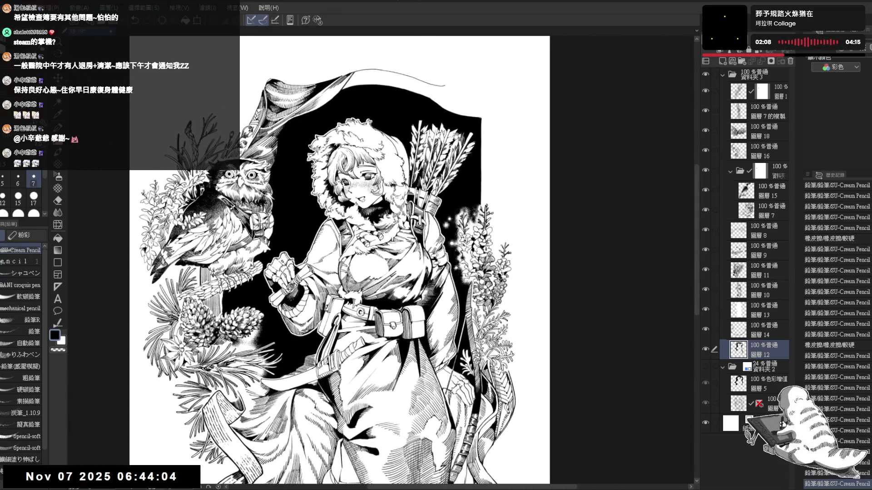
Step: Rotate the view about 25° clockwise and zoom in close on the banner tail
{"action": "key", "text": "minus"}
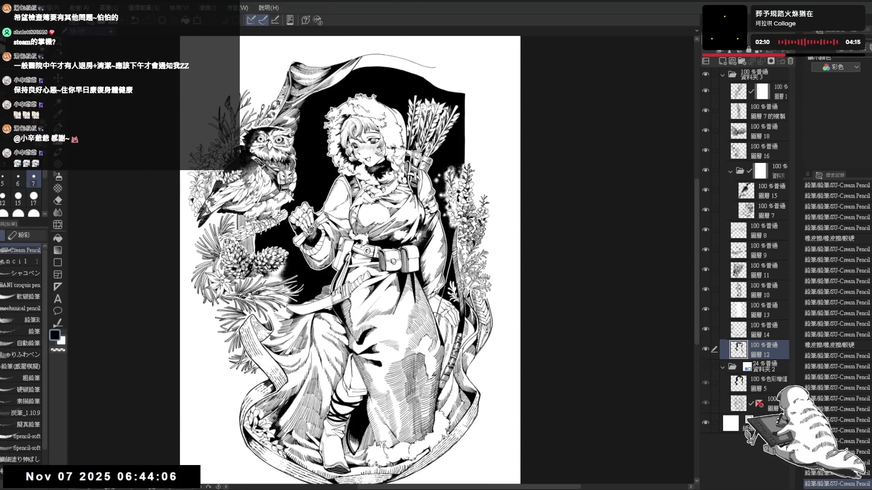
{"action": "key", "text": "minus"}
{"action": "key", "text": "minus"}
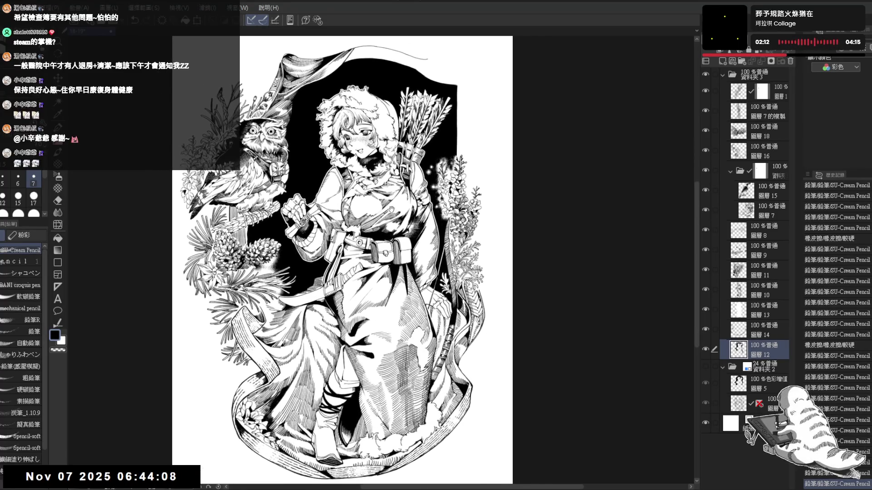
{"action": "key", "text": "minus"}
{"action": "key", "text": "ctrl+plus"}
{"action": "key", "text": "ctrl+plus"}
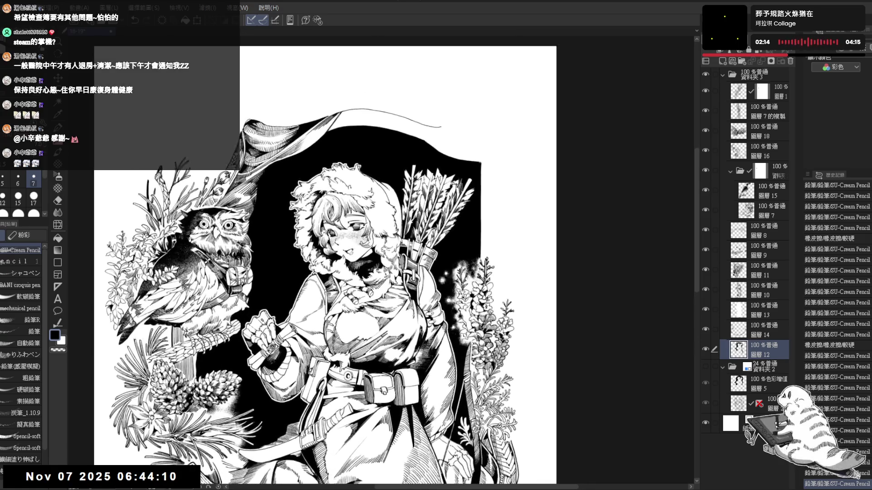
{"action": "key", "text": "ctrl+plus"}
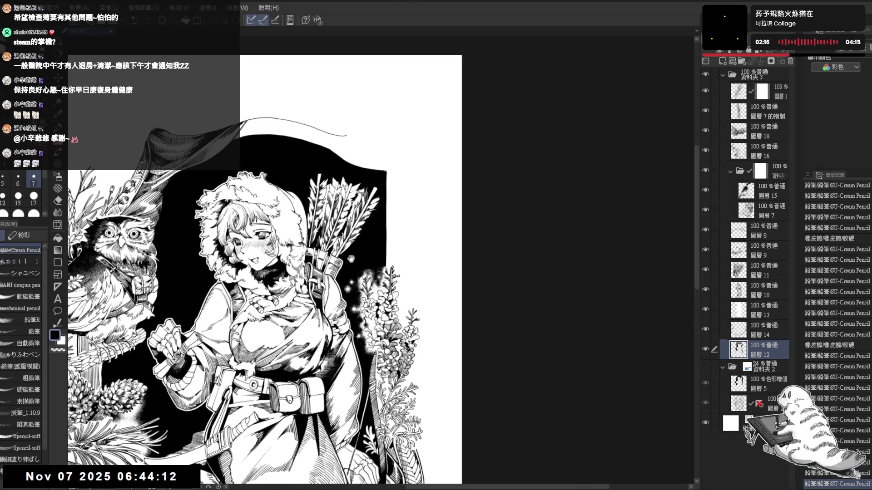
{"action": "key", "text": "minus"}
{"action": "key", "text": "minus"}
{"action": "key", "text": "ctrl+plus"}
{"action": "key", "text": "e"}
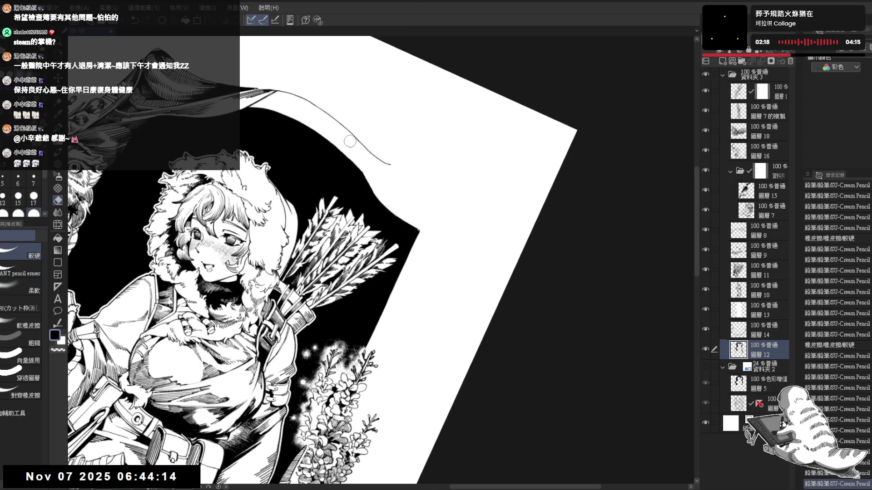
{"action": "key", "text": "p"}
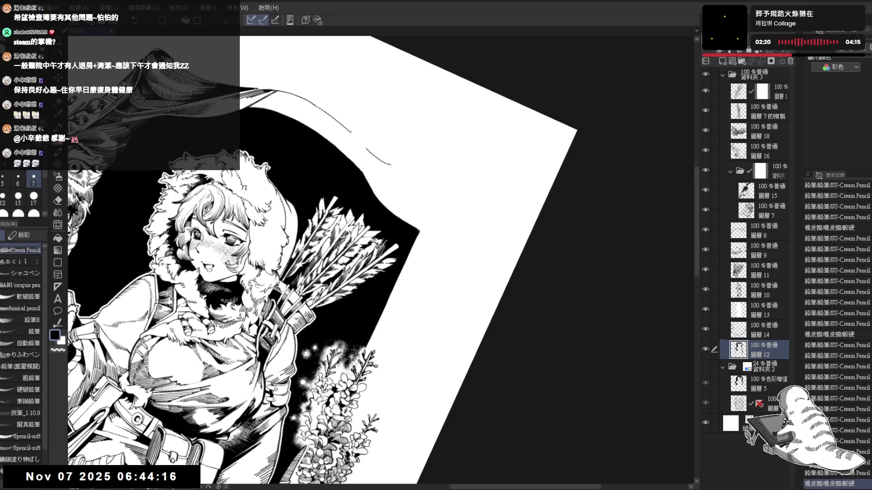
Step: Draw a short Pencil stroke at the banner tail, undoing and redrawing it until it sits right
{"action": "left_click_drag", "start_coordinate": [358, 168], "coordinate": [351, 132]}
{"action": "key", "text": "ctrl+z"}
{"action": "key", "text": "ctrl+z"}
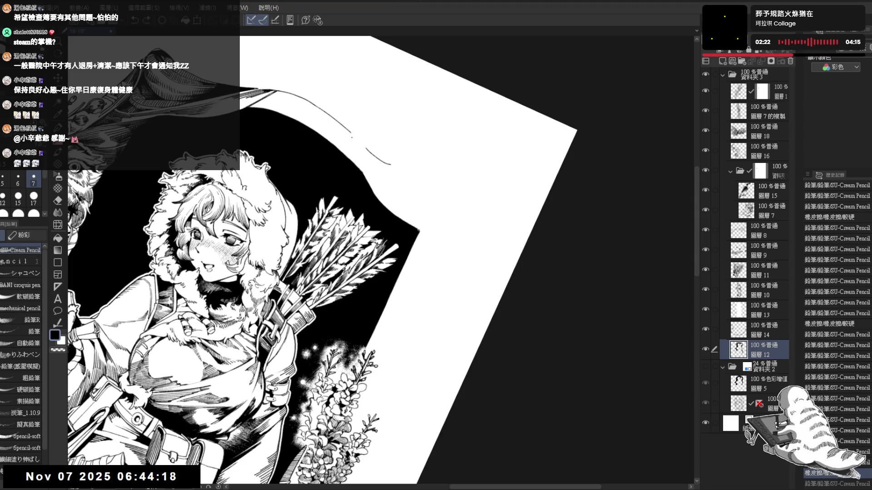
{"action": "left_click_drag", "start_coordinate": [361, 170], "coordinate": [349, 131]}
{"action": "key", "text": "ctrl+z"}
{"action": "left_click_drag", "start_coordinate": [361, 169], "coordinate": [350, 131]}
{"action": "key", "text": "ctrl+z"}
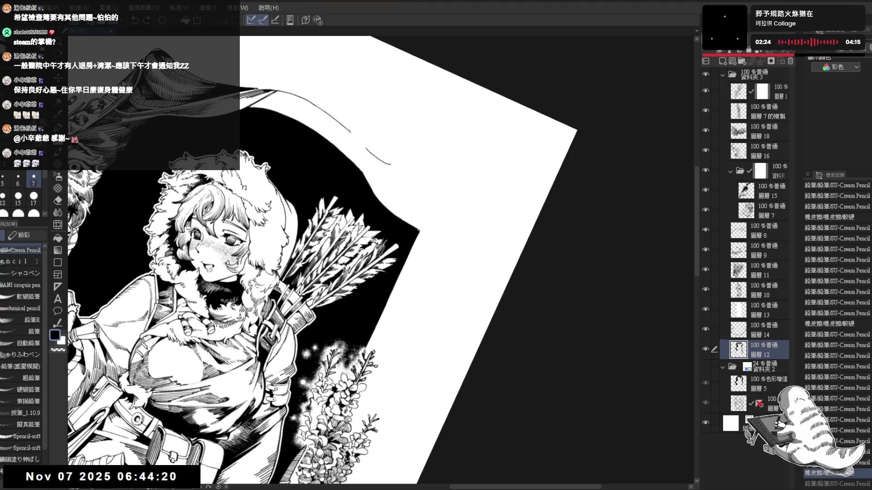
{"action": "left_click_drag", "start_coordinate": [361, 169], "coordinate": [349, 131]}
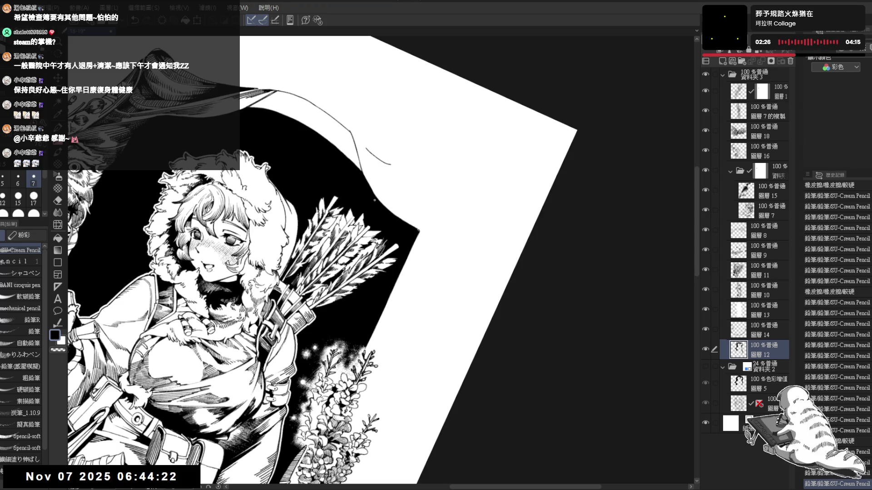
Step: Add further short Pencil strokes near and below the banner tail
{"action": "mouse_move", "coordinate": [371, 192]}
{"action": "left_mouse_down"}
{"action": "mouse_move", "coordinate": [379, 157]}
{"action": "mouse_move", "coordinate": [417, 98]}
{"action": "left_mouse_up"}
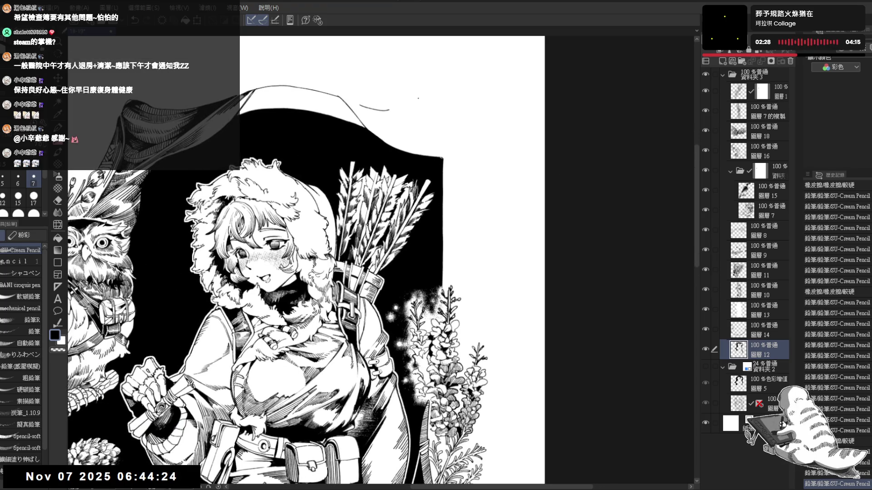
{"action": "scroll", "coordinate": [418, 98], "scroll_direction": "down", "scroll_amount": 2}
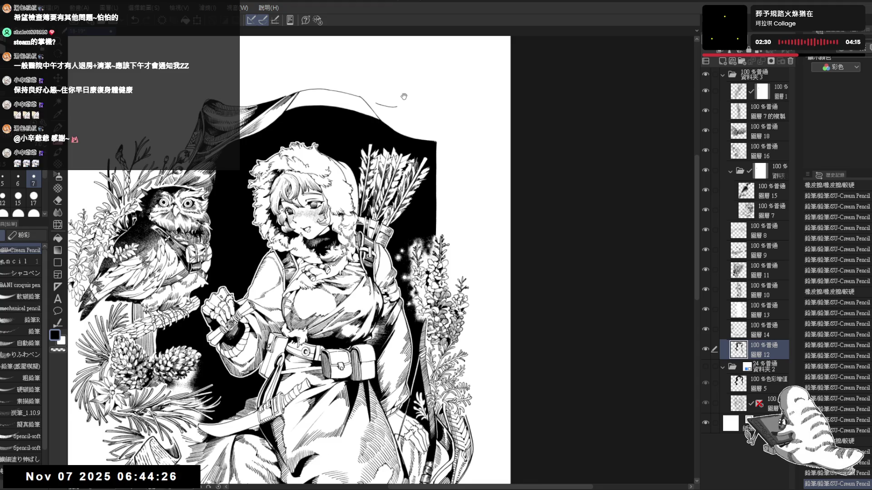
{"action": "scroll", "coordinate": [397, 111], "scroll_direction": "down", "scroll_amount": 1}
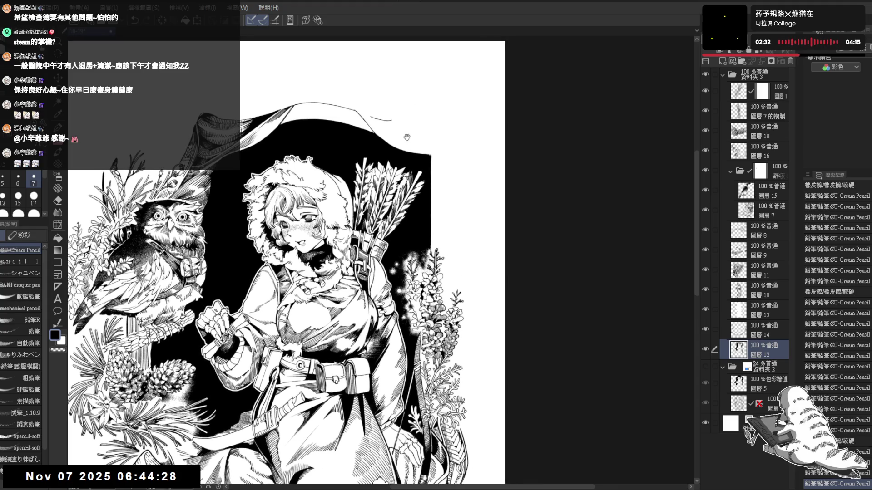
{"action": "left_click_drag", "start_coordinate": [407, 138], "coordinate": [337, 177]}
{"action": "mouse_move", "coordinate": [317, 119]}
{"action": "left_mouse_down"}
{"action": "mouse_move", "coordinate": [292, 143]}
{"action": "mouse_move", "coordinate": [335, 126]}
{"action": "left_mouse_up"}
{"action": "scroll", "coordinate": [291, 142], "scroll_direction": "up", "scroll_amount": 2}
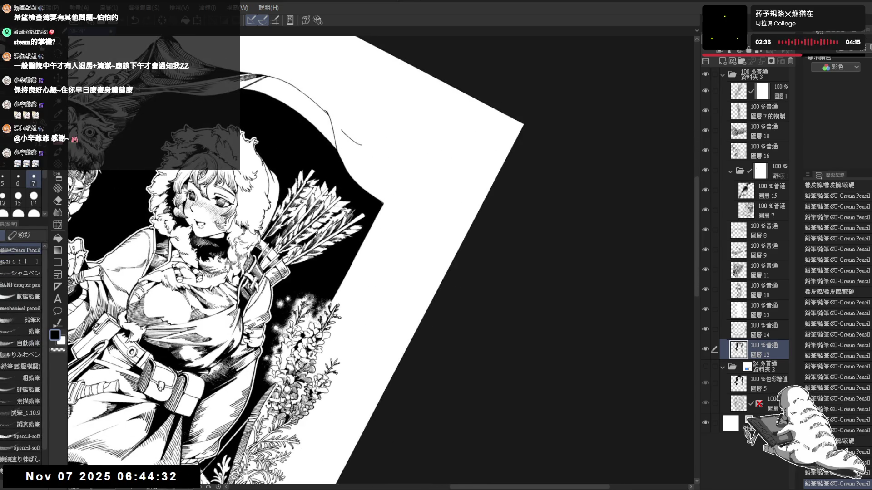
{"action": "left_click_drag", "start_coordinate": [337, 139], "coordinate": [366, 224]}
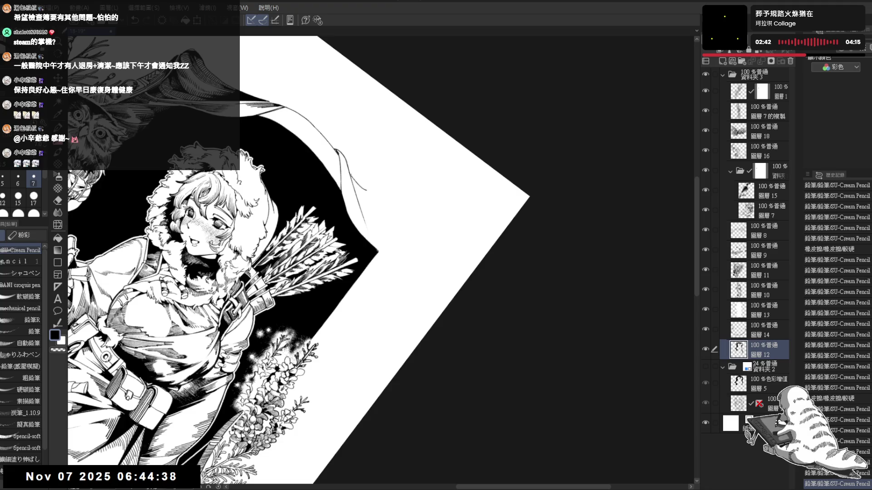
{"action": "mouse_move", "coordinate": [350, 176]}
{"action": "left_mouse_down"}
{"action": "mouse_move", "coordinate": [359, 197]}
{"action": "mouse_move", "coordinate": [334, 197]}
{"action": "mouse_move", "coordinate": [362, 184]}
{"action": "mouse_move", "coordinate": [446, 326]}
{"action": "mouse_move", "coordinate": [306, 253]}
{"action": "left_mouse_up"}
{"action": "key", "text": "p"}
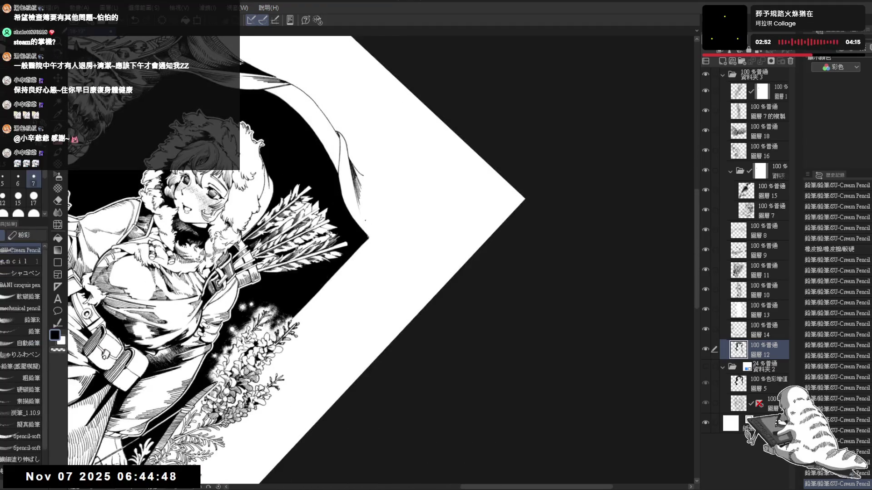
{"action": "mouse_move", "coordinate": [361, 205]}
{"action": "left_mouse_down"}
{"action": "mouse_move", "coordinate": [366, 219]}
{"action": "mouse_move", "coordinate": [369, 202]}
{"action": "mouse_move", "coordinate": [402, 178]}
{"action": "mouse_move", "coordinate": [533, 203]}
{"action": "mouse_move", "coordinate": [497, 122]}
{"action": "mouse_move", "coordinate": [467, 116]}
{"action": "mouse_move", "coordinate": [432, 129]}
{"action": "mouse_move", "coordinate": [393, 98]}
{"action": "left_mouse_up"}
{"action": "scroll", "coordinate": [388, 99], "scroll_direction": "up", "scroll_amount": 1}
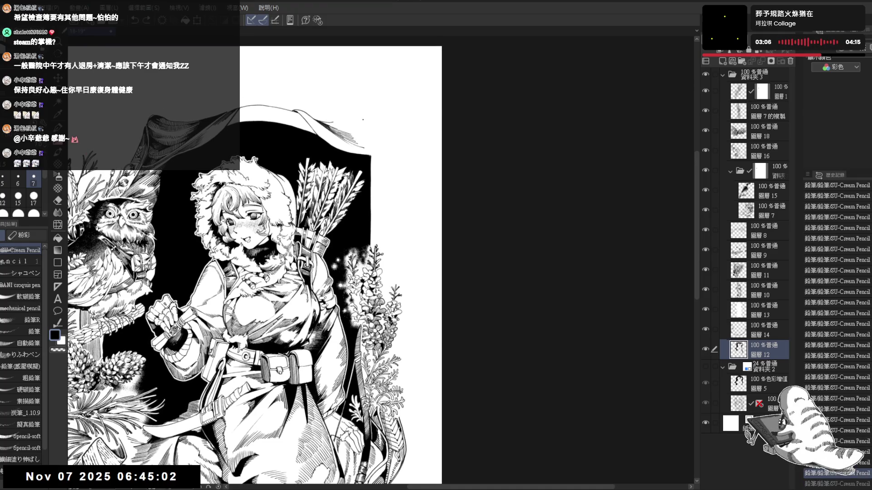
Step: Undo the last tail stroke and redraw the banner's curled tail with a new curve
{"action": "key", "text": "ctrl+z"}
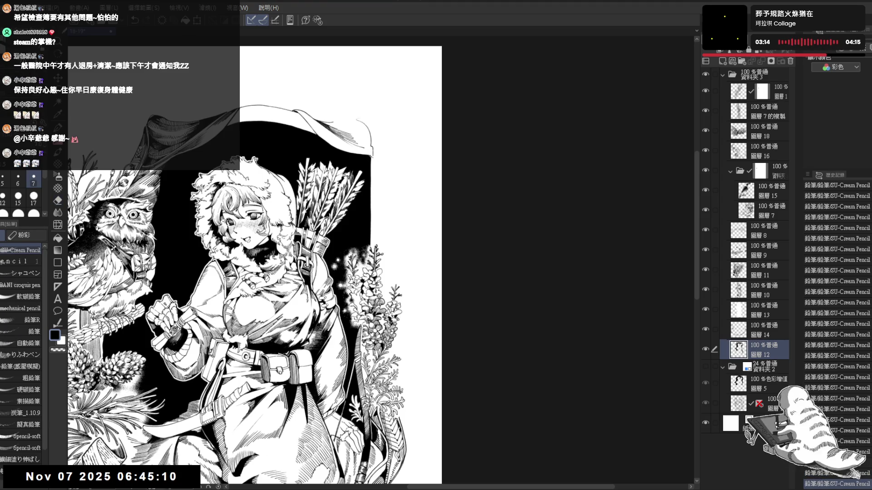
{"action": "mouse_move", "coordinate": [380, 163]}
{"action": "left_mouse_down"}
{"action": "mouse_move", "coordinate": [391, 179]}
{"action": "mouse_move", "coordinate": [392, 153]}
{"action": "left_mouse_up"}
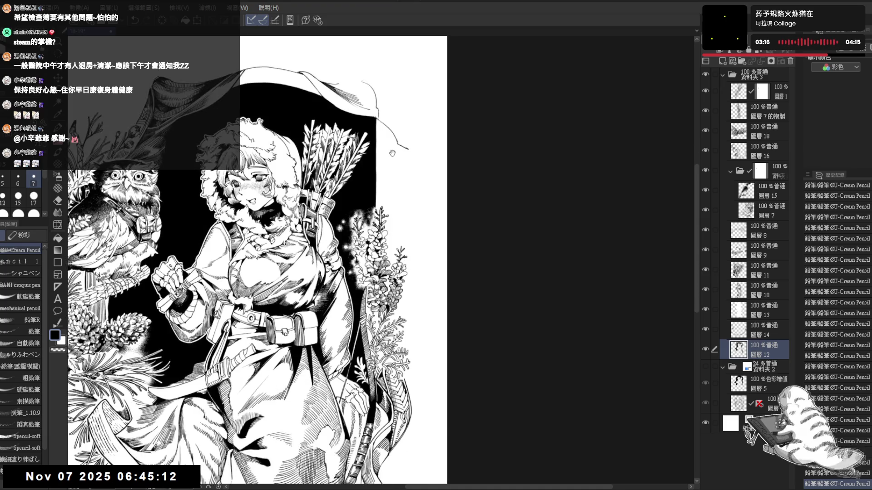
{"action": "key", "text": "ctrl+minus"}
{"action": "key", "text": "ctrl+minus"}
{"action": "key", "text": "ctrl+minus"}
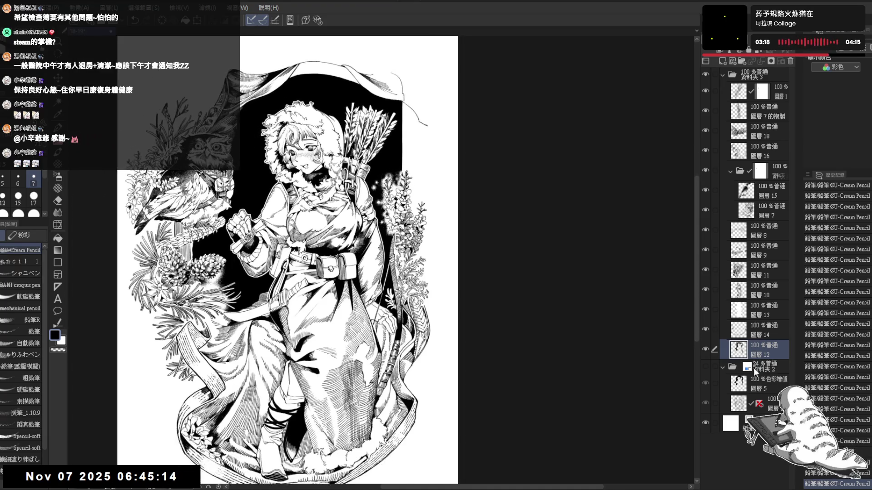
Step: On layer 圖層 12, draw a thin vertical line below the banner tail and hide the ruler guides
{"action": "left_click", "coordinate": [761, 404]}
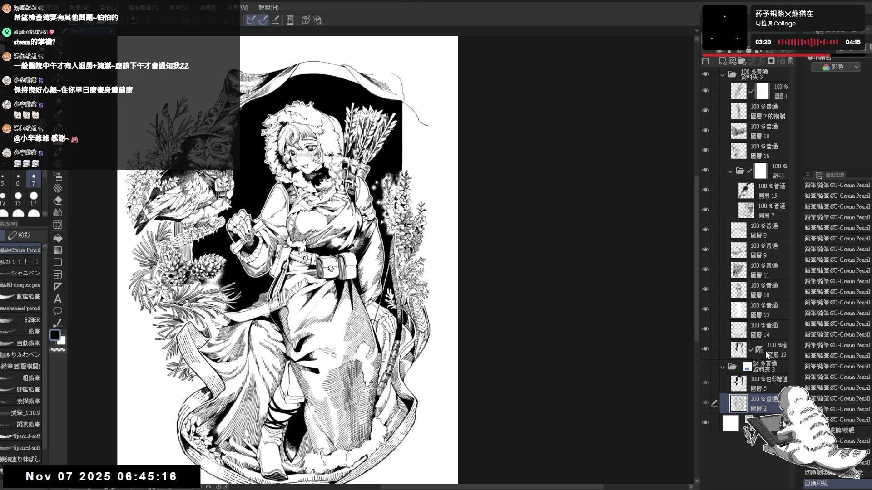
{"action": "left_click", "coordinate": [779, 352]}
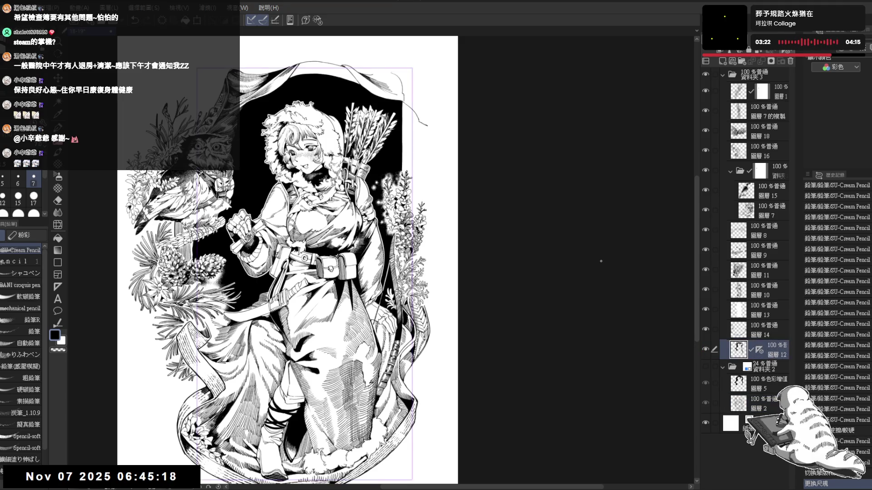
{"action": "mouse_move", "coordinate": [413, 114]}
{"action": "left_mouse_down"}
{"action": "mouse_move", "coordinate": [406, 130]}
{"action": "mouse_move", "coordinate": [396, 108]}
{"action": "mouse_move", "coordinate": [395, 164]}
{"action": "left_mouse_up"}
{"action": "key", "text": "ctrl+z"}
{"action": "left_click_drag", "start_coordinate": [395, 115], "coordinate": [395, 171]}
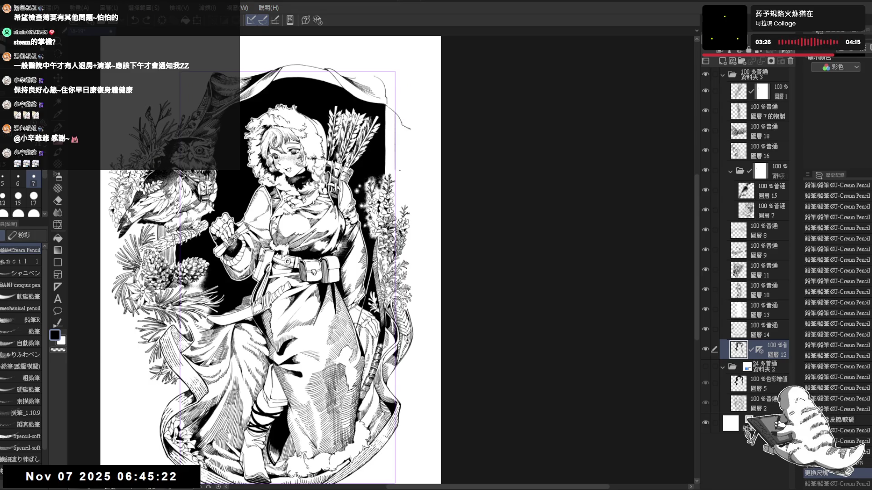
{"action": "left_click_drag", "start_coordinate": [409, 129], "coordinate": [406, 148]}
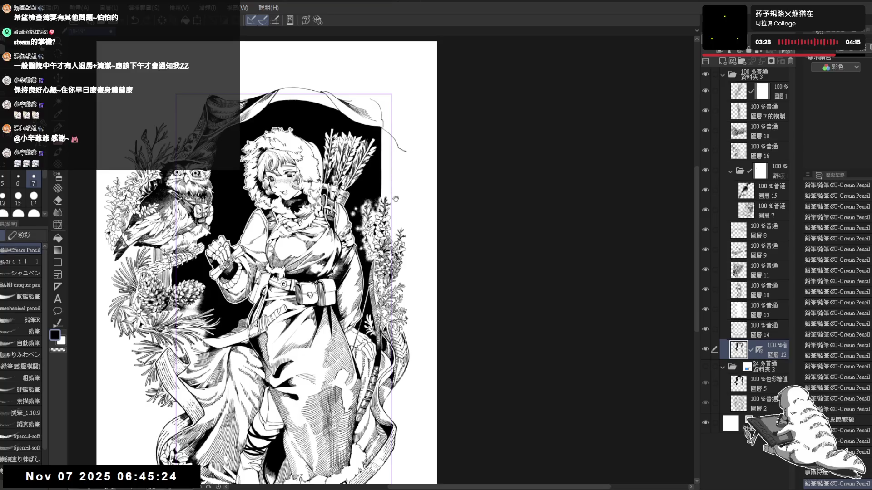
{"action": "scroll", "coordinate": [406, 148], "scroll_direction": "up", "scroll_amount": 2}
{"action": "left_click", "coordinate": [759, 350]}
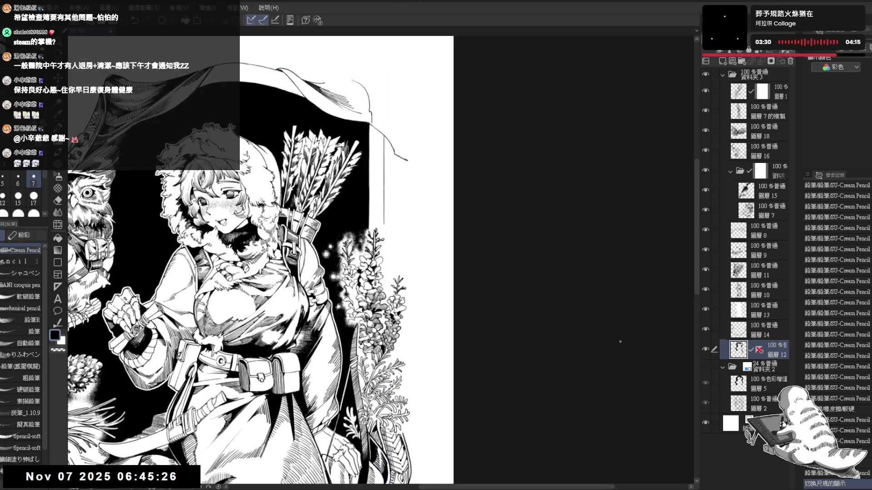
Step: Erase the stray tail end, fill its small loop black, and extend the vertical line downward
{"action": "left_click_drag", "start_coordinate": [416, 151], "coordinate": [408, 164]}
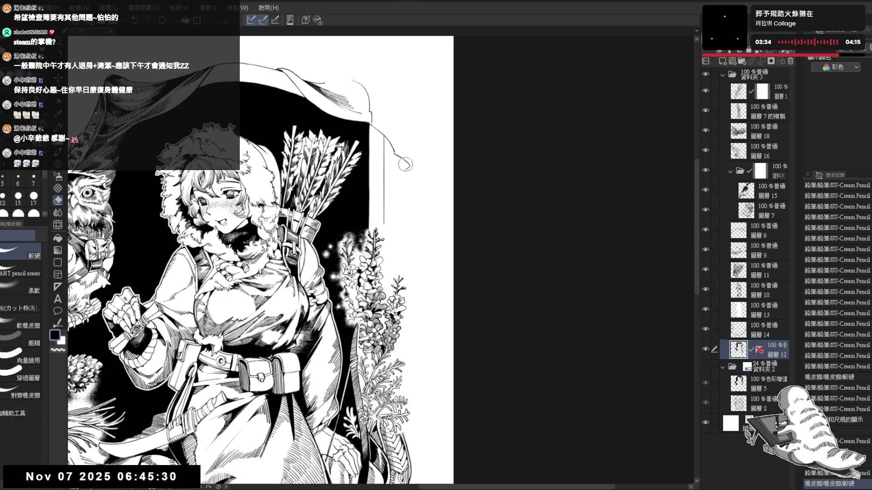
{"action": "key", "text": "g"}
{"action": "left_click", "coordinate": [408, 164]}
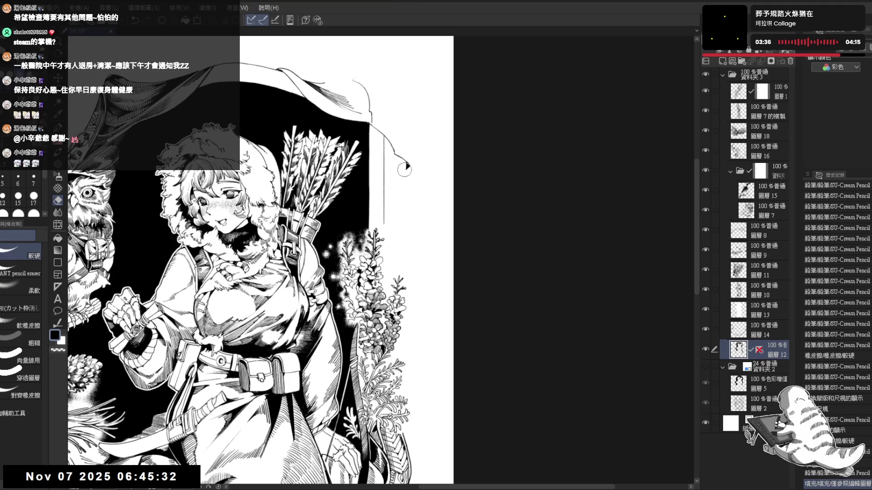
{"action": "key", "text": "p"}
{"action": "left_click_drag", "start_coordinate": [406, 177], "coordinate": [406, 202]}
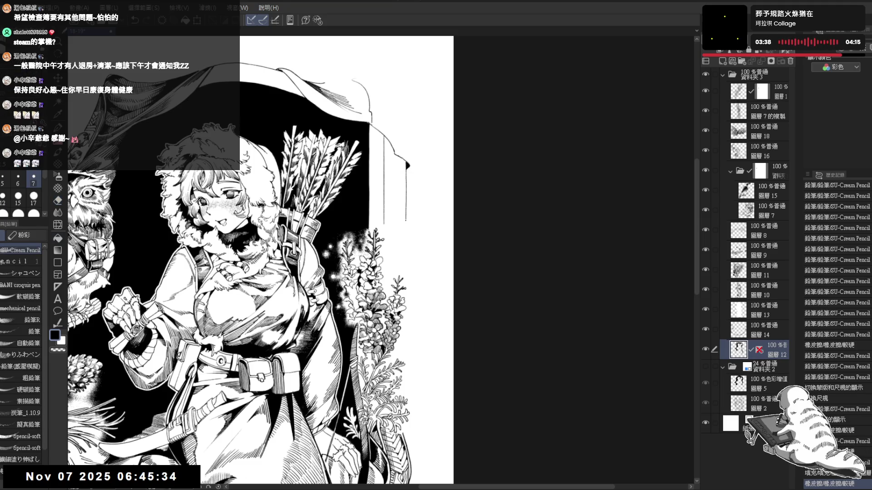
{"action": "scroll", "coordinate": [260, 260], "scroll_direction": "down", "scroll_amount": 1}
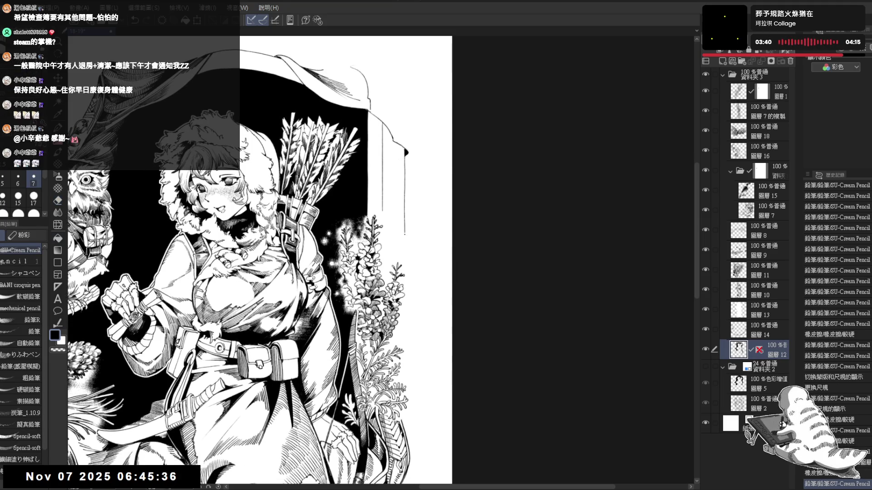
{"action": "left_click_drag", "start_coordinate": [404, 234], "coordinate": [404, 264]}
{"action": "scroll", "coordinate": [238, 265], "scroll_direction": "down", "scroll_amount": 1}
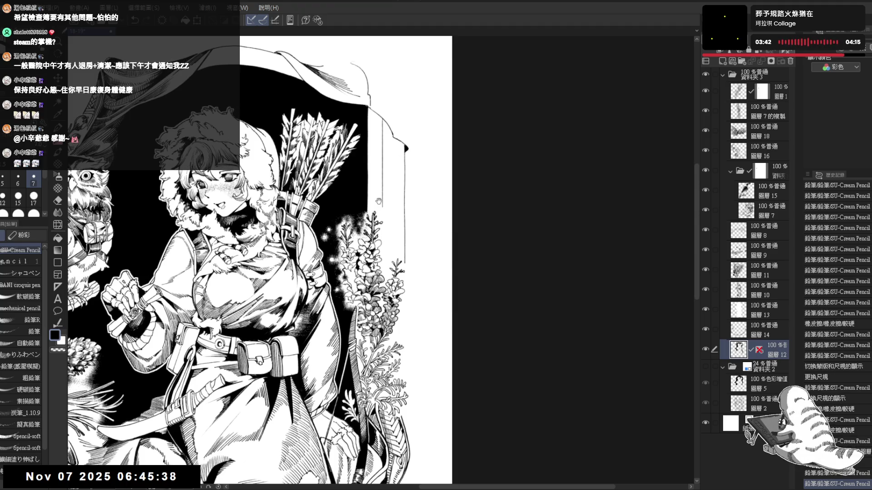
Step: Add a tiny Pencil touch-up and erase the end of the curved banner line
{"action": "left_click_drag", "start_coordinate": [362, 126], "coordinate": [364, 129]}
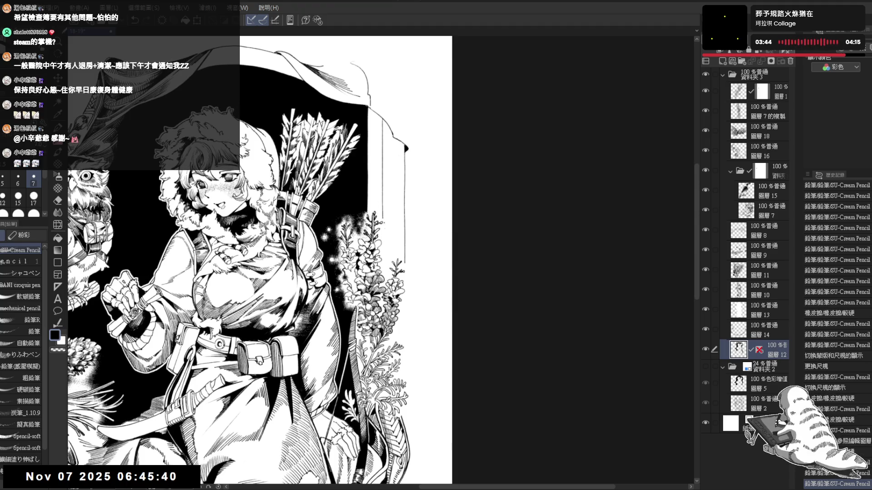
{"action": "scroll", "coordinate": [363, 128], "scroll_direction": "down", "scroll_amount": 2}
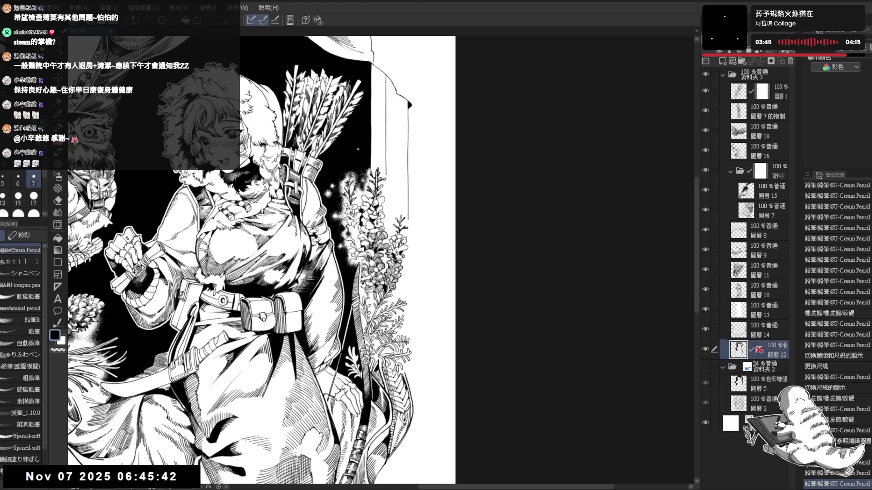
{"action": "scroll", "coordinate": [416, 159], "scroll_direction": "up", "scroll_amount": 3}
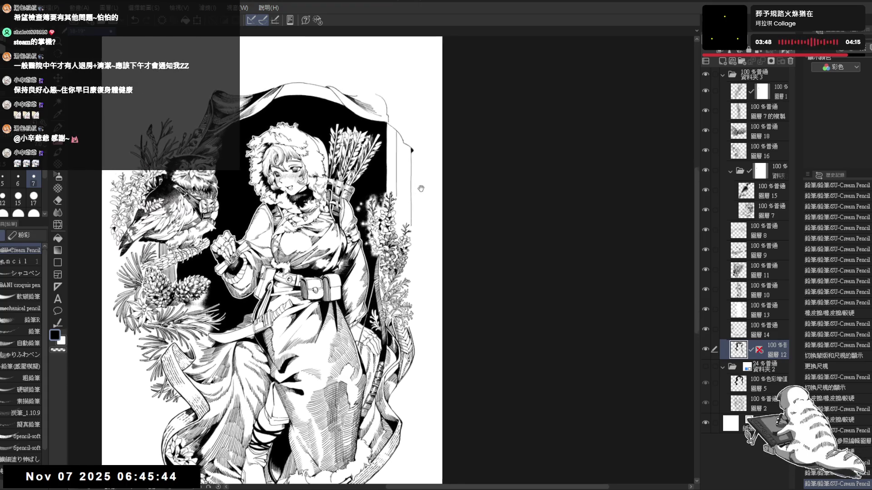
{"action": "scroll", "coordinate": [368, 125], "scroll_direction": "up", "scroll_amount": 3}
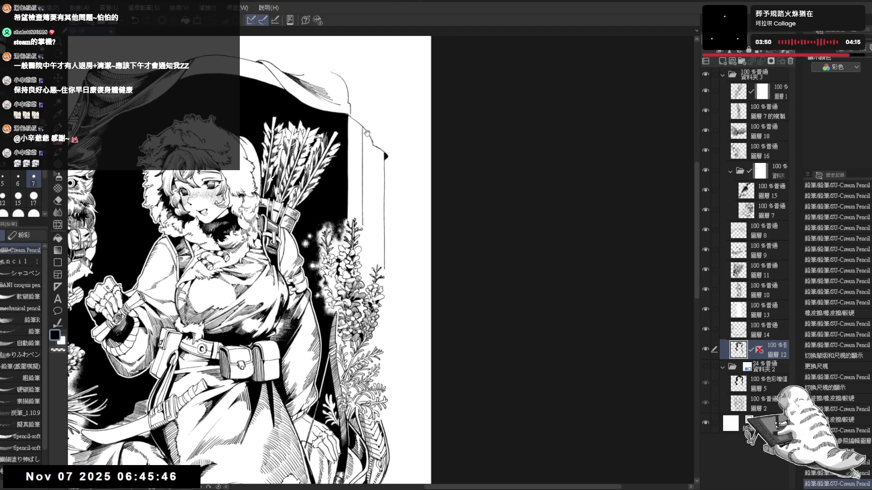
{"action": "mouse_move", "coordinate": [366, 118]}
{"action": "left_mouse_down"}
{"action": "mouse_move", "coordinate": [449, 135]}
{"action": "mouse_move", "coordinate": [418, 178]}
{"action": "mouse_move", "coordinate": [417, 198]}
{"action": "left_mouse_up"}
{"action": "key", "text": "e"}
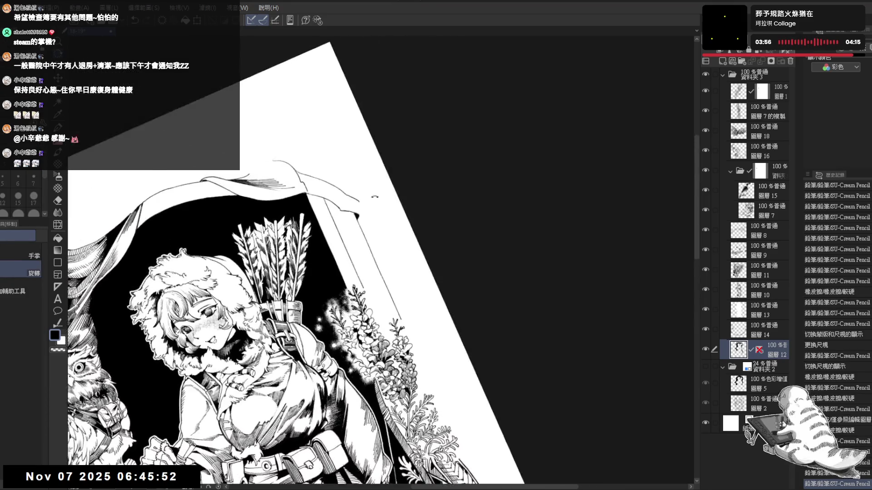
{"action": "left_click_drag", "start_coordinate": [380, 200], "coordinate": [370, 187]}
{"action": "key", "text": "p"}
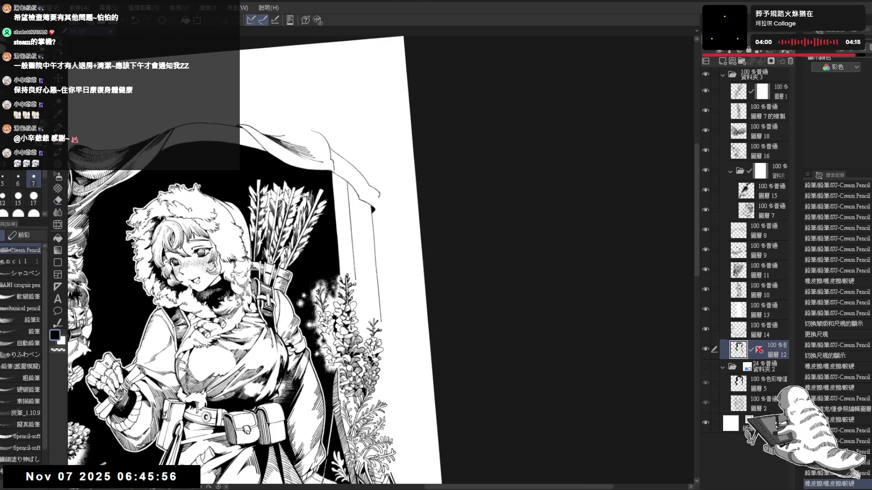
Step: Erase stray ink near the banner's end beside the pillar
{"action": "left_click_drag", "start_coordinate": [402, 193], "coordinate": [416, 143]}
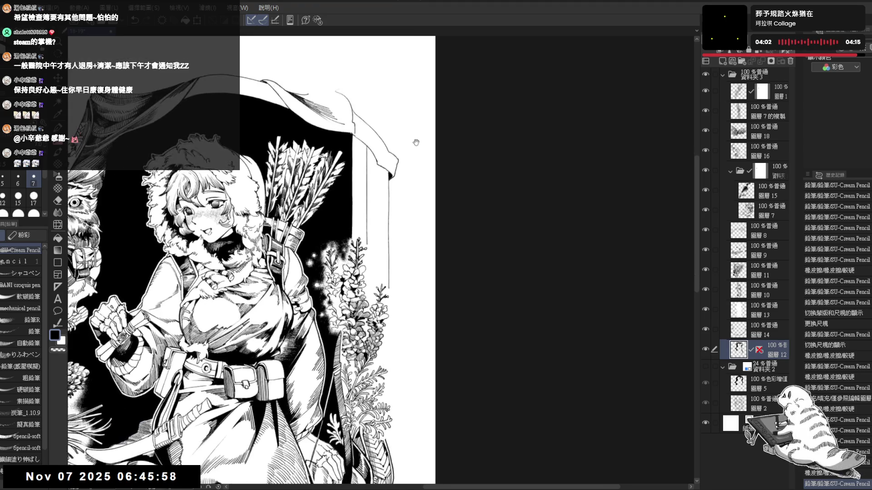
{"action": "scroll", "coordinate": [416, 142], "scroll_direction": "down", "scroll_amount": 5}
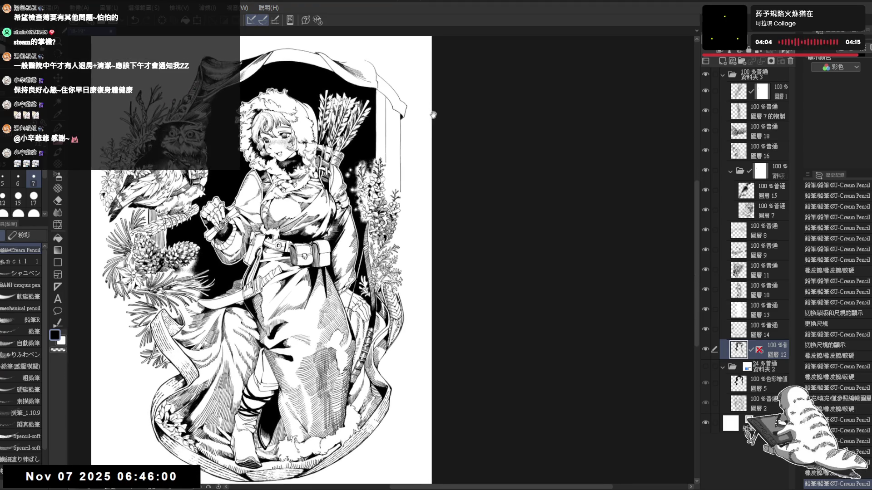
{"action": "scroll", "coordinate": [447, 132], "scroll_direction": "up", "scroll_amount": 4}
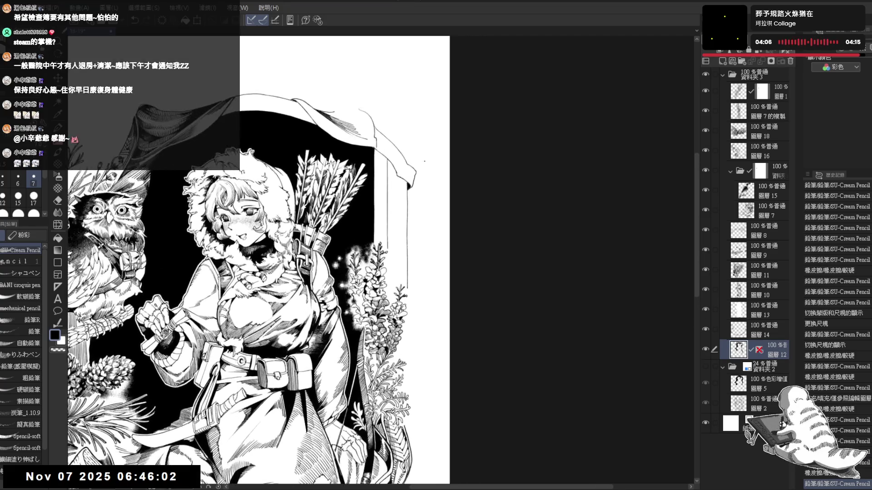
{"action": "left_click_drag", "start_coordinate": [422, 161], "coordinate": [399, 148]}
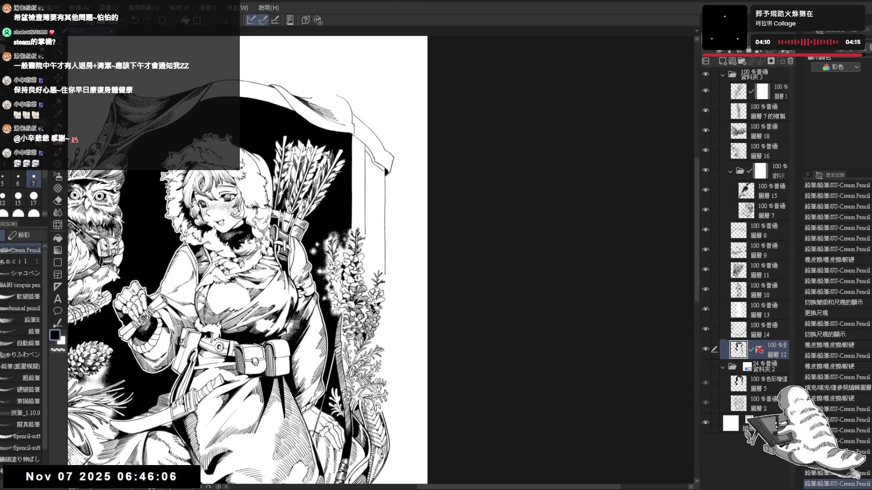
{"action": "key", "text": "e"}
{"action": "left_click_drag", "start_coordinate": [372, 166], "coordinate": [373, 161]}
Step: Add short pencil strokes and a dot along the pillar edge beside the drip
{"action": "key", "text": "p"}
{"action": "scroll", "coordinate": [359, 177], "scroll_direction": "down", "scroll_amount": 1}
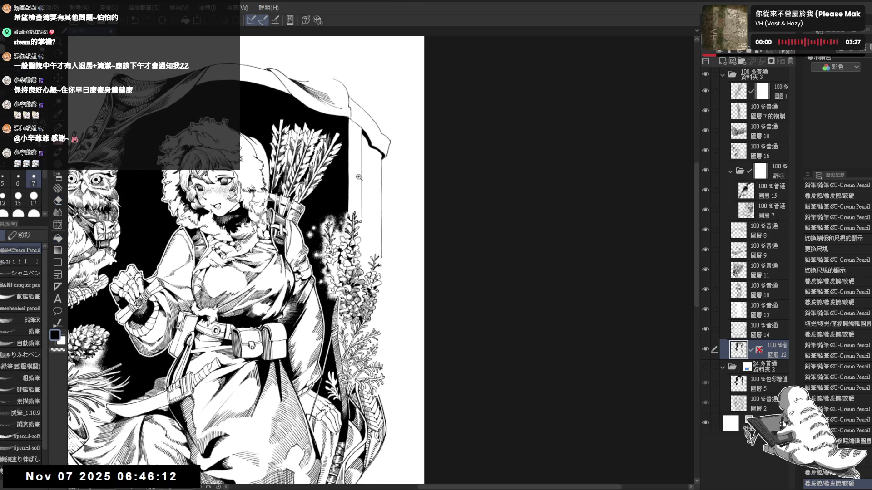
{"action": "scroll", "coordinate": [358, 177], "scroll_direction": "up", "scroll_amount": 1}
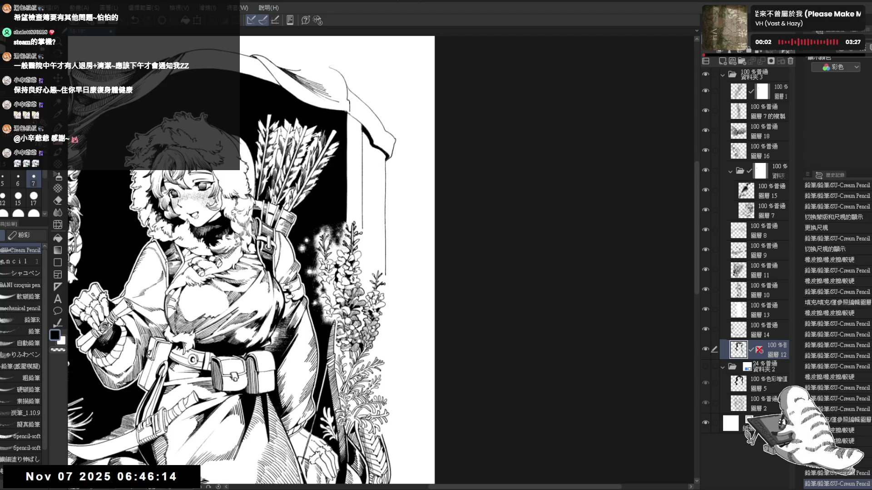
{"action": "left_click_drag", "start_coordinate": [364, 140], "coordinate": [373, 147]}
{"action": "scroll", "coordinate": [369, 144], "scroll_direction": "up", "scroll_amount": 1}
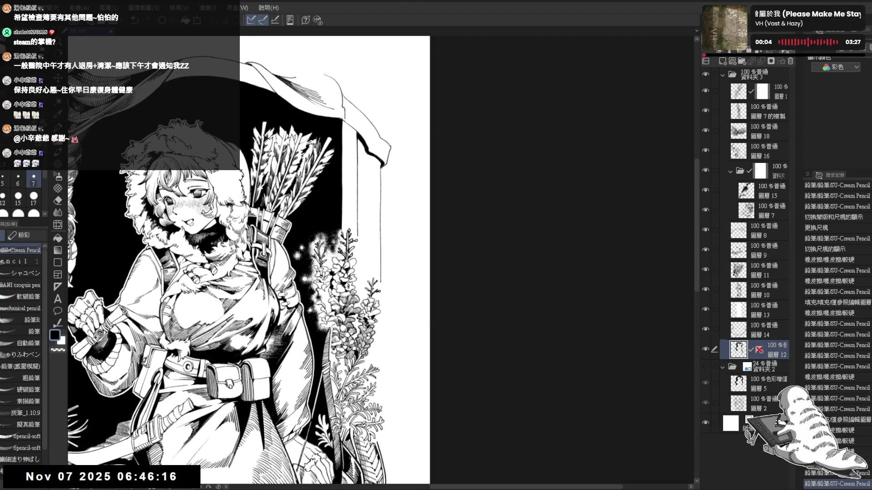
{"action": "left_click", "coordinate": [366, 149]}
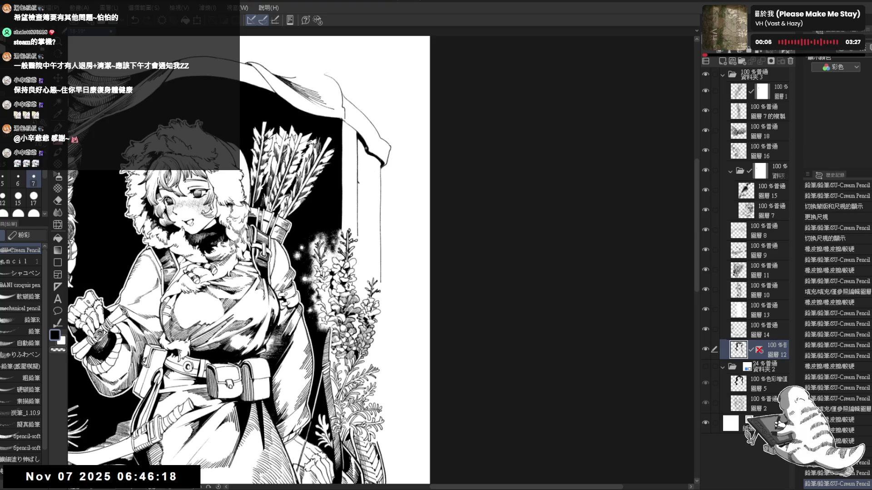
{"action": "mouse_move", "coordinate": [365, 169]}
{"action": "left_mouse_down"}
{"action": "mouse_move", "coordinate": [365, 178]}
{"action": "mouse_move", "coordinate": [365, 168]}
{"action": "left_mouse_up"}
Step: Trim the new marks beside the drip and add a short stroke near the pillar
{"action": "left_click_drag", "start_coordinate": [365, 169], "coordinate": [365, 182]}
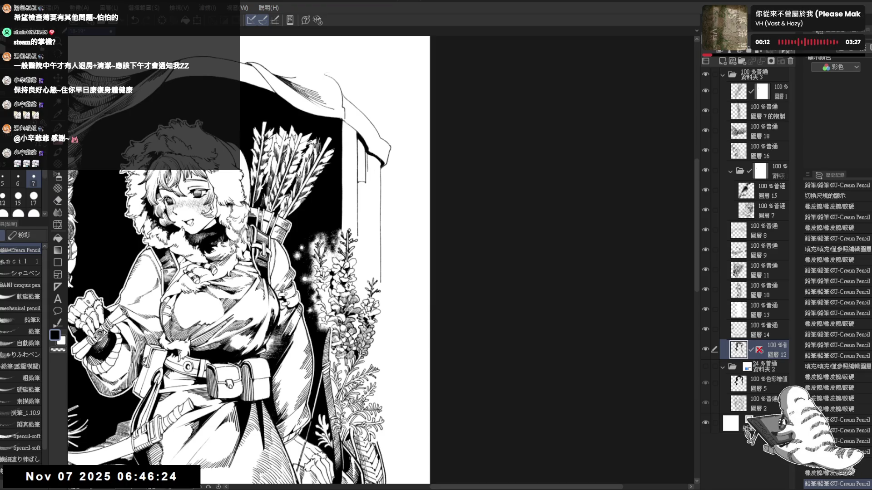
{"action": "left_click_drag", "start_coordinate": [361, 182], "coordinate": [368, 188]}
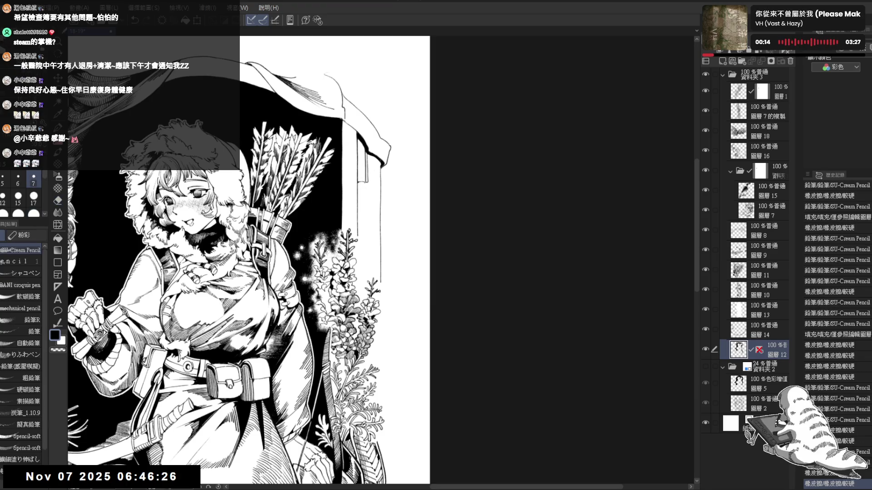
{"action": "left_click_drag", "start_coordinate": [272, 272], "coordinate": [263, 278]}
{"action": "mouse_move", "coordinate": [359, 165]}
{"action": "left_mouse_down"}
{"action": "mouse_move", "coordinate": [352, 173]}
{"action": "mouse_move", "coordinate": [360, 187]}
{"action": "mouse_move", "coordinate": [341, 202]}
{"action": "left_mouse_up"}
{"action": "key", "text": "e"}
{"action": "key", "text": "p"}
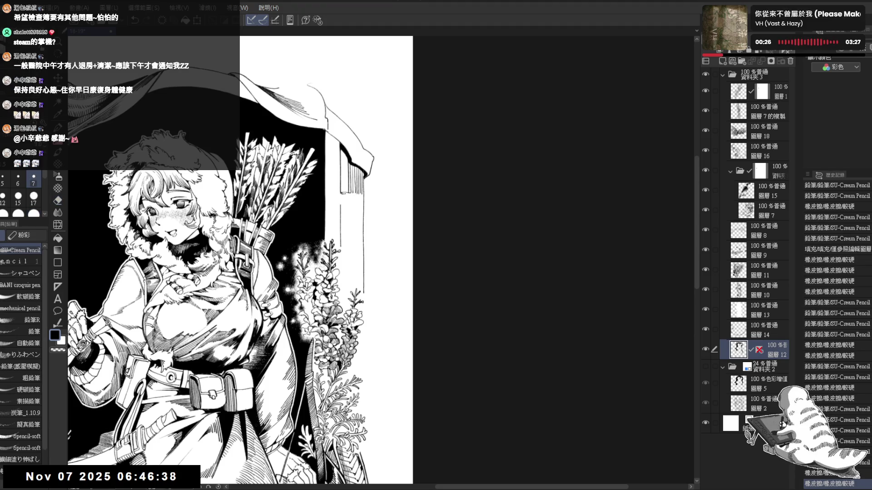
Step: Finish the double line in a small curled end, painting out stray marks with transparent colour
{"action": "left_click_drag", "start_coordinate": [340, 202], "coordinate": [357, 195]}
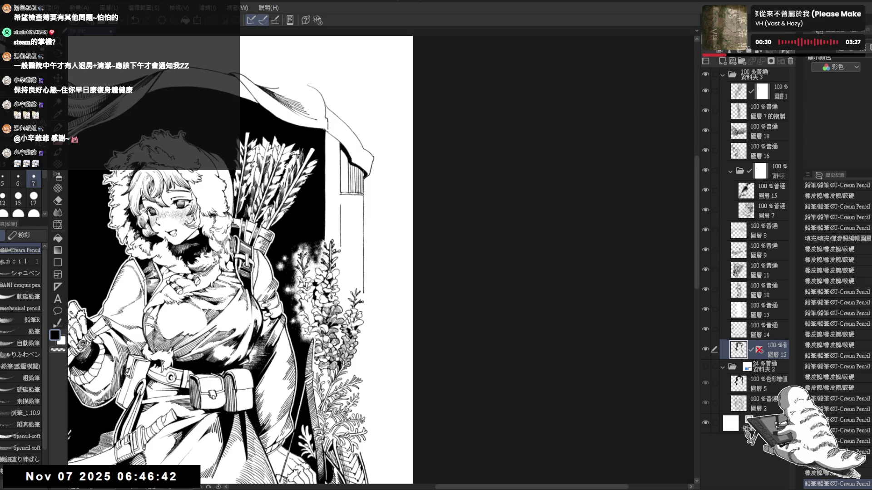
{"action": "key", "text": "c"}
{"action": "mouse_move", "coordinate": [341, 194]}
{"action": "left_mouse_down"}
{"action": "mouse_move", "coordinate": [373, 212]}
{"action": "mouse_move", "coordinate": [368, 202]}
{"action": "mouse_move", "coordinate": [344, 216]}
{"action": "mouse_move", "coordinate": [352, 216]}
{"action": "mouse_move", "coordinate": [346, 207]}
{"action": "left_mouse_up"}
{"action": "key", "text": "c"}
{"action": "key", "text": "e"}
{"action": "key", "text": "p"}
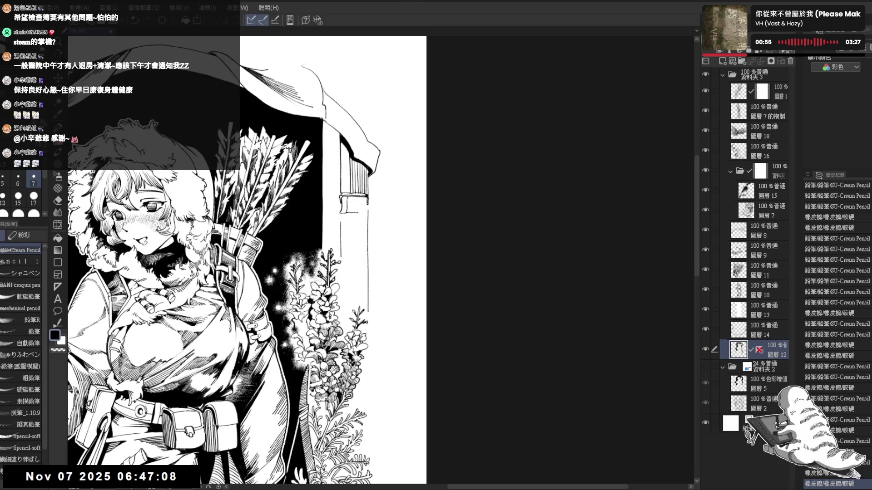
Step: Touch up the pillar's right edge and a tiny spot near the page bottom
{"action": "mouse_move", "coordinate": [361, 216]}
{"action": "left_mouse_down"}
{"action": "mouse_move", "coordinate": [374, 204]}
{"action": "mouse_move", "coordinate": [366, 211]}
{"action": "mouse_move", "coordinate": [351, 181]}
{"action": "mouse_move", "coordinate": [327, 170]}
{"action": "left_mouse_up"}
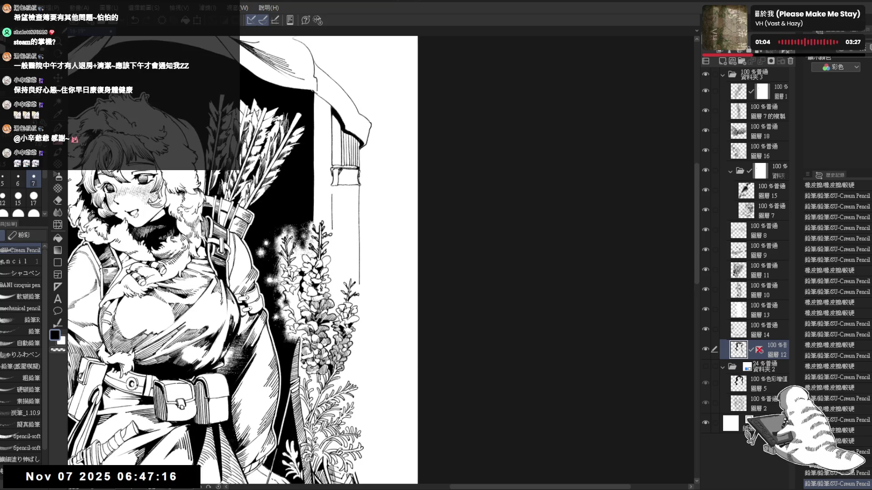
{"action": "left_click_drag", "start_coordinate": [171, 475], "coordinate": [174, 479]}
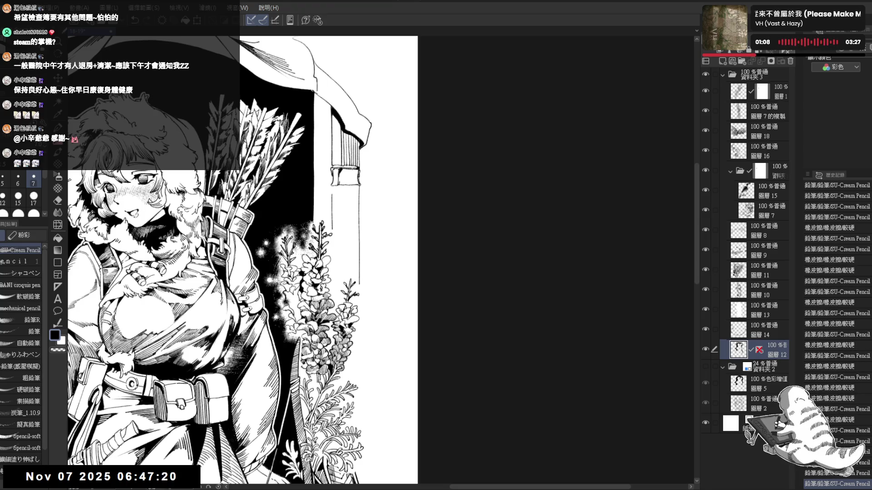
{"action": "left_click_drag", "start_coordinate": [353, 172], "coordinate": [358, 182]}
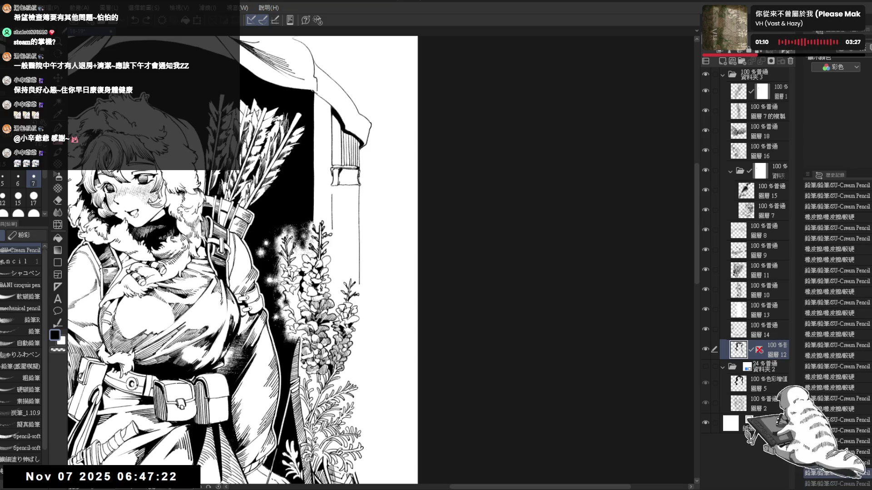
{"action": "left_click_drag", "start_coordinate": [170, 475], "coordinate": [175, 479]}
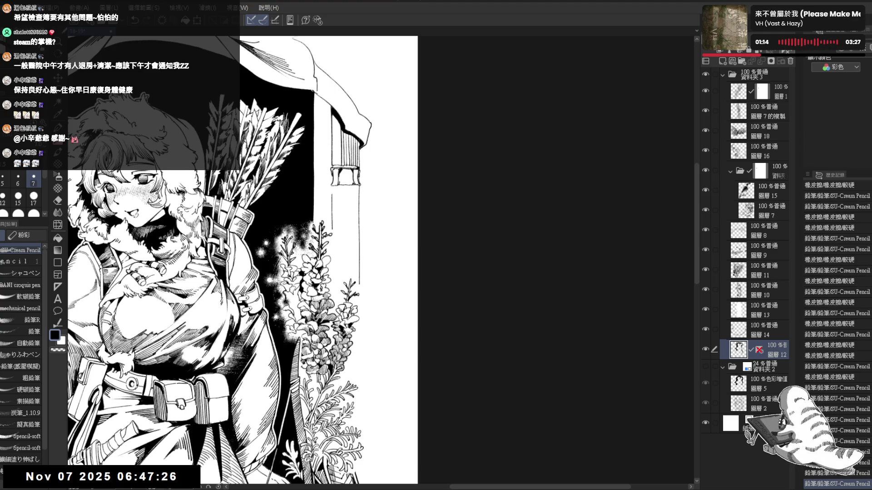
{"action": "scroll", "coordinate": [243, 259], "scroll_direction": "down", "scroll_amount": 5}
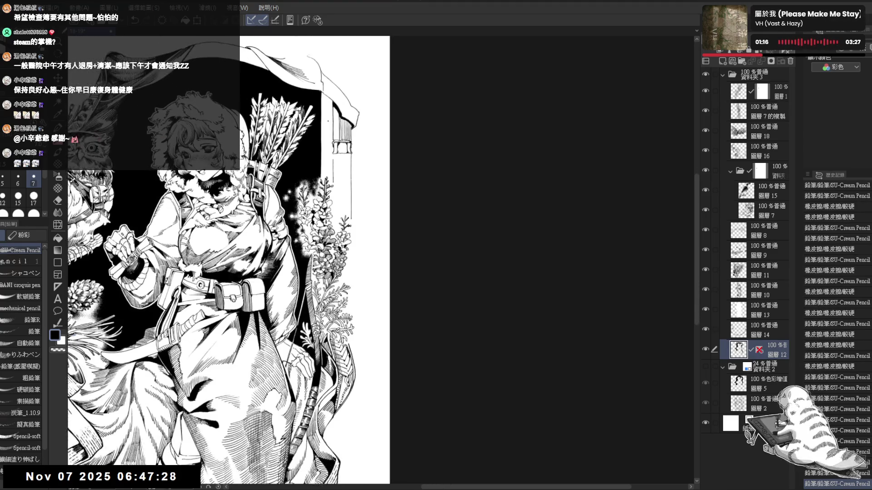
{"action": "scroll", "coordinate": [319, 162], "scroll_direction": "up", "scroll_amount": 5}
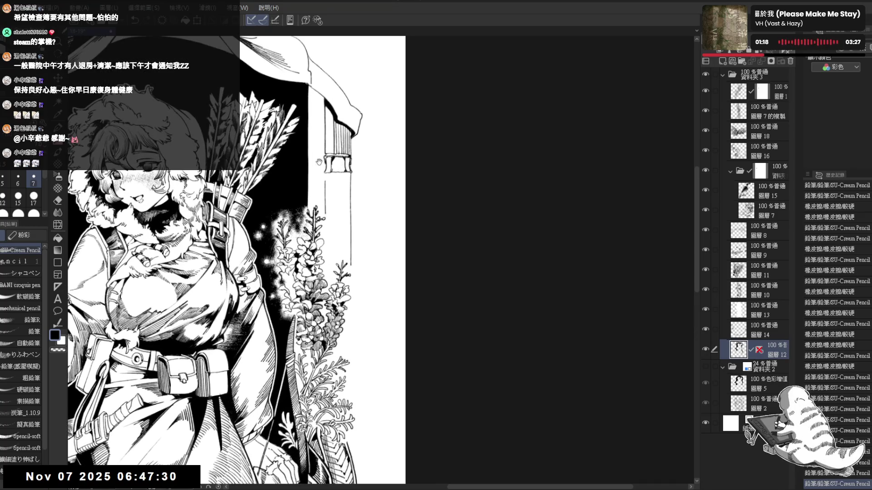
Step: Dot small marks and draw short strokes on the pillar, erasing a bit of ink
{"action": "left_click", "coordinate": [329, 195]}
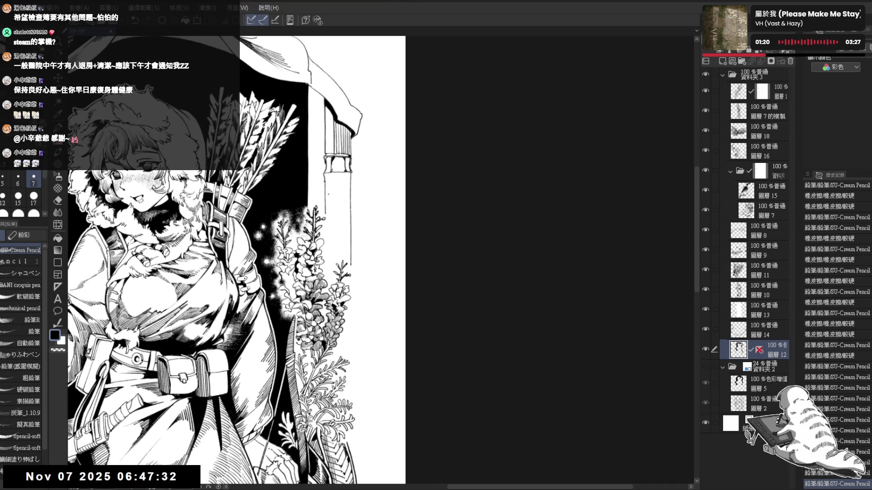
{"action": "key", "text": "e"}
{"action": "left_click_drag", "start_coordinate": [351, 170], "coordinate": [351, 185]}
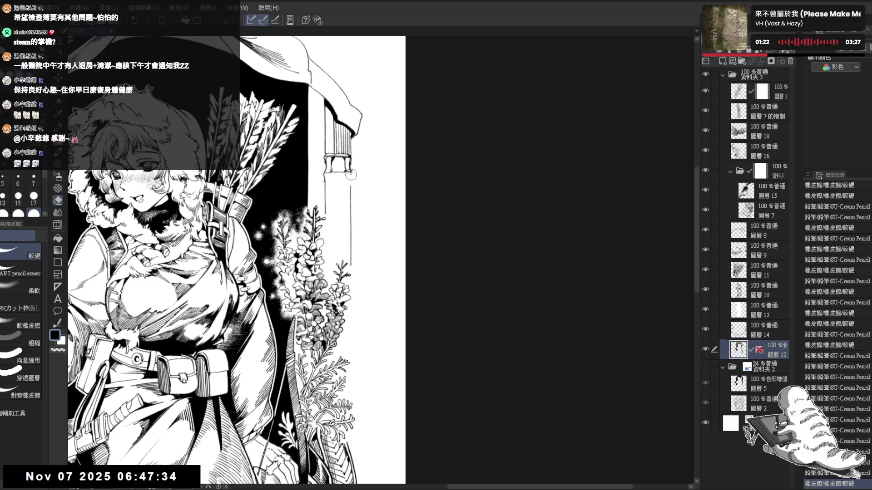
{"action": "key", "text": "p"}
{"action": "left_click", "coordinate": [350, 180]}
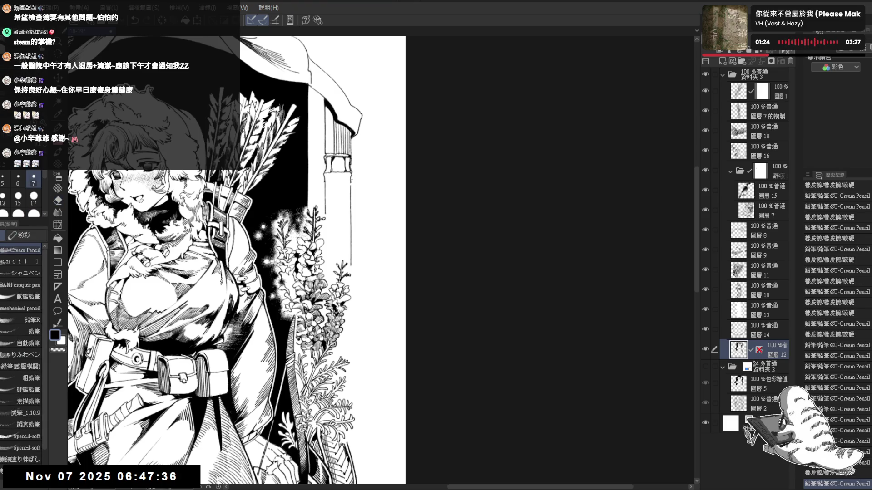
{"action": "left_click_drag", "start_coordinate": [350, 173], "coordinate": [351, 186]}
{"action": "left_click_drag", "start_coordinate": [227, 227], "coordinate": [229, 259]}
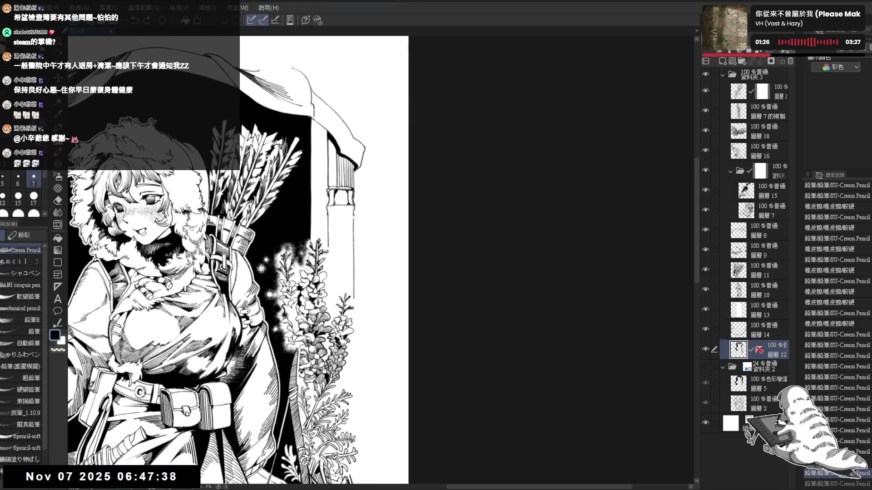
Step: Erase excess ink on and beside the pillar to shape its fluted top
{"action": "key", "text": "e"}
{"action": "left_click_drag", "start_coordinate": [334, 203], "coordinate": [345, 205]}
{"action": "key", "text": "p"}
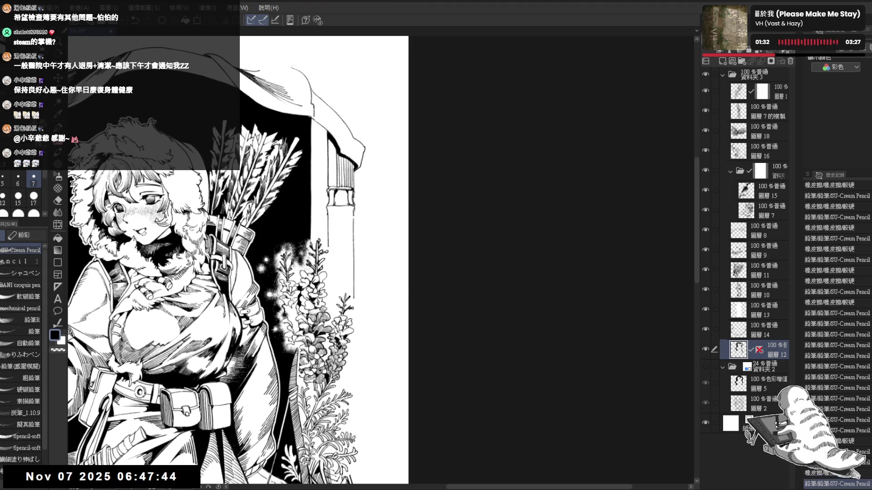
{"action": "key", "text": "e"}
{"action": "mouse_move", "coordinate": [344, 202]}
{"action": "left_mouse_down"}
{"action": "mouse_move", "coordinate": [356, 214]}
{"action": "mouse_move", "coordinate": [341, 216]}
{"action": "mouse_move", "coordinate": [361, 160]}
{"action": "left_mouse_up"}
{"action": "key", "text": "p"}
{"action": "key", "text": "e"}
{"action": "key", "text": "p"}
{"action": "key", "text": "e"}
{"action": "key", "text": "p"}
Step: Undo the stray pencil marks and bring the pillar and flowers back into view
{"action": "key", "text": "ctrl+z"}
{"action": "left_click_drag", "start_coordinate": [358, 68], "coordinate": [348, 83]}
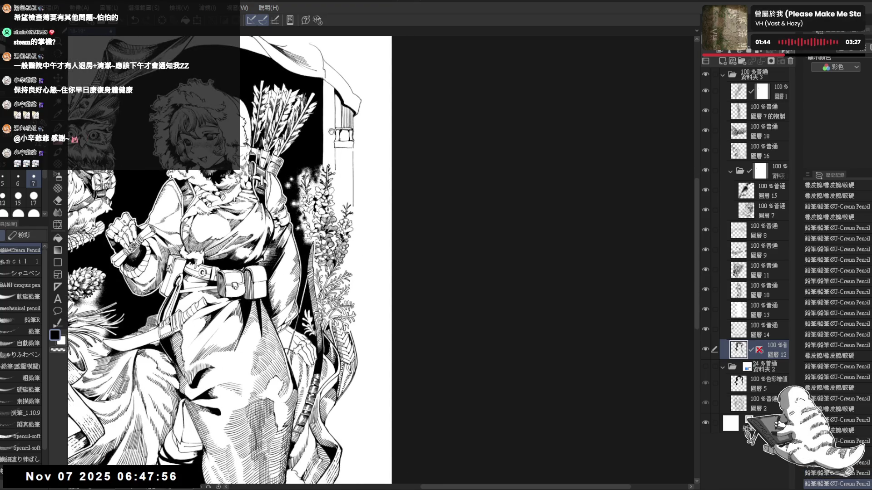
{"action": "mouse_move", "coordinate": [331, 131]}
{"action": "left_mouse_down"}
{"action": "mouse_move", "coordinate": [337, 176]}
{"action": "mouse_move", "coordinate": [334, 166]}
{"action": "mouse_move", "coordinate": [345, 174]}
{"action": "mouse_move", "coordinate": [327, 195]}
{"action": "mouse_move", "coordinate": [332, 175]}
{"action": "left_mouse_up"}
{"action": "key", "text": "ctrl+z"}
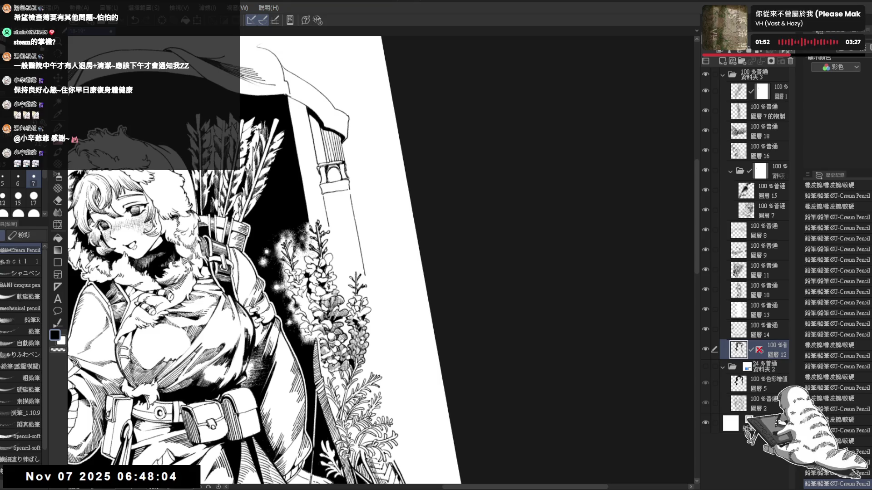
Step: Ink a patterned decorative band beneath the pillar's fluted capital
{"action": "left_click_drag", "start_coordinate": [328, 168], "coordinate": [331, 174]}
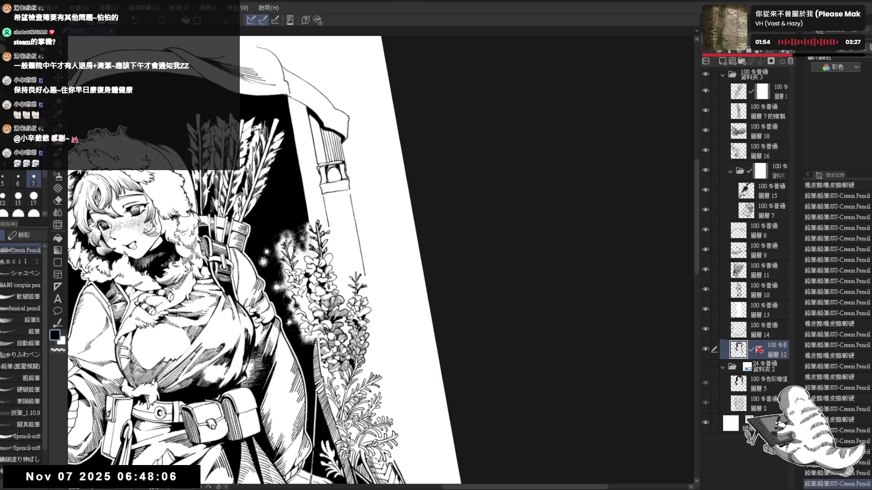
{"action": "mouse_move", "coordinate": [317, 272]}
{"action": "left_mouse_down"}
{"action": "mouse_move", "coordinate": [354, 254]}
{"action": "mouse_move", "coordinate": [373, 273]}
{"action": "left_mouse_up"}
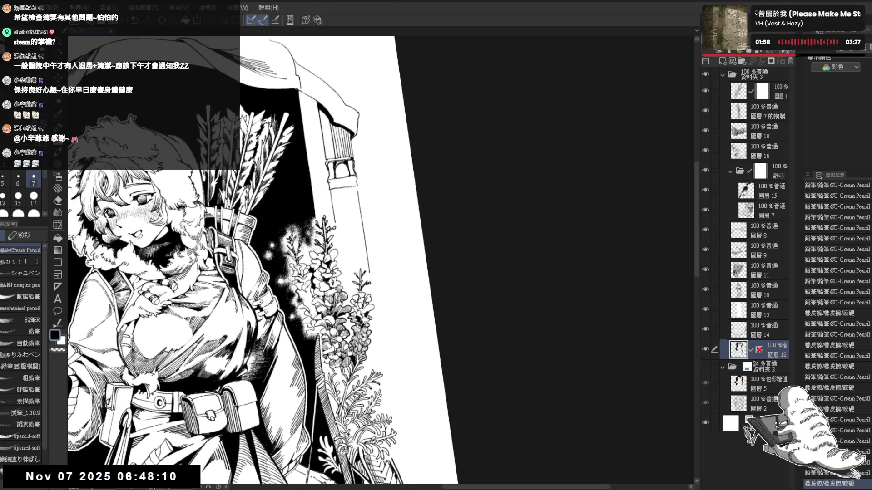
{"action": "left_click_drag", "start_coordinate": [328, 168], "coordinate": [331, 173]}
{"action": "left_click_drag", "start_coordinate": [355, 255], "coordinate": [372, 272]}
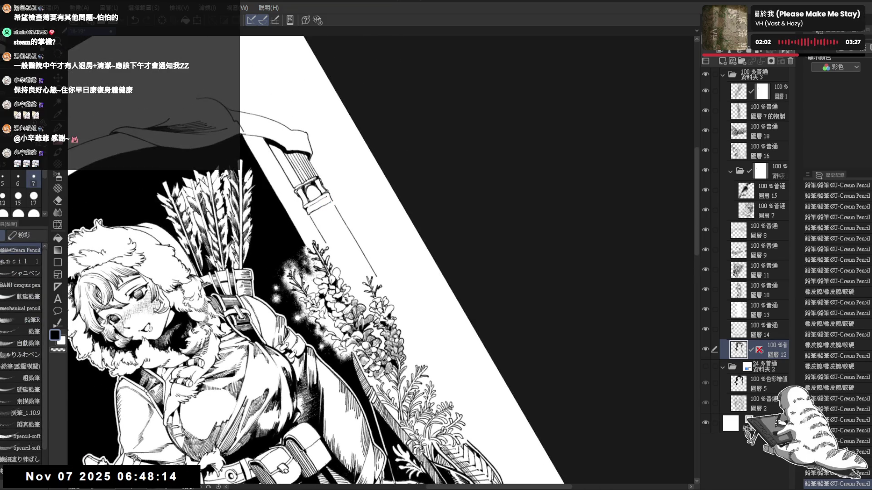
{"action": "left_click_drag", "start_coordinate": [328, 168], "coordinate": [331, 174]}
Step: Erase stray marks on the band and return the canvas rotation to upright
{"action": "key", "text": "e"}
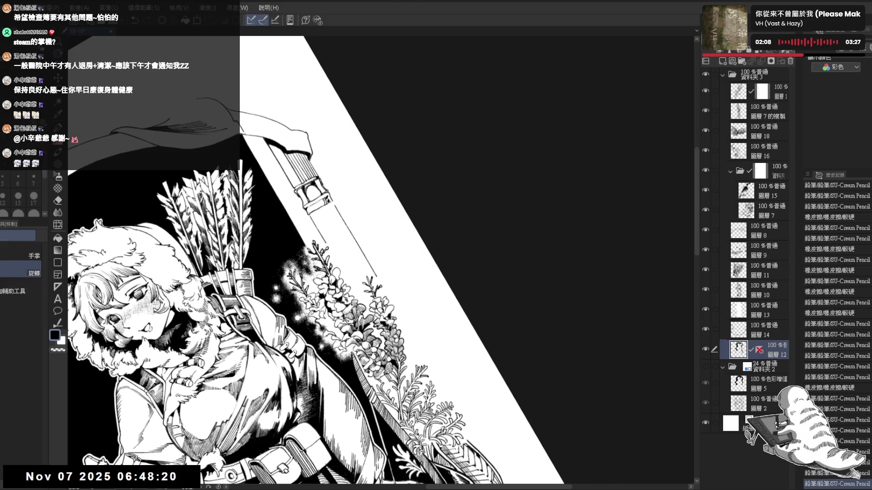
{"action": "left_click_drag", "start_coordinate": [351, 185], "coordinate": [356, 182]}
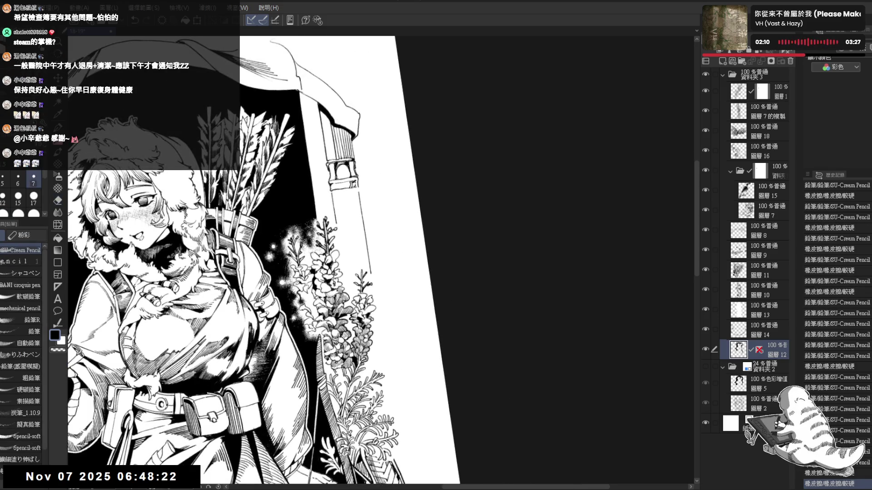
{"action": "key", "text": "p"}
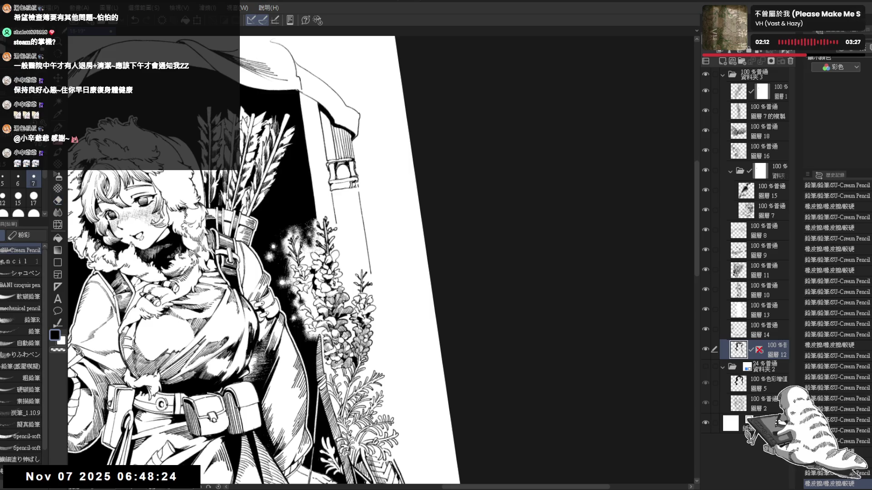
{"action": "key", "text": "e"}
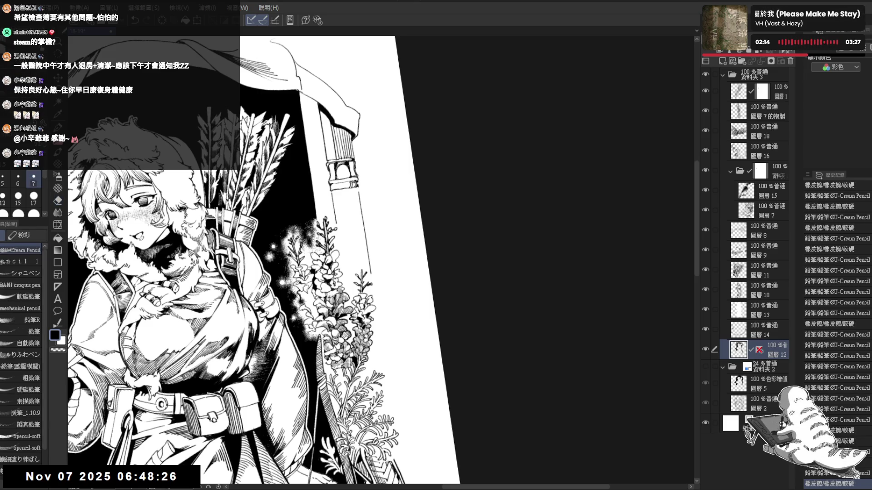
{"action": "left_click_drag", "start_coordinate": [351, 186], "coordinate": [357, 182]}
{"action": "key", "text": "p"}
{"action": "key", "text": "e"}
{"action": "key", "text": "p"}
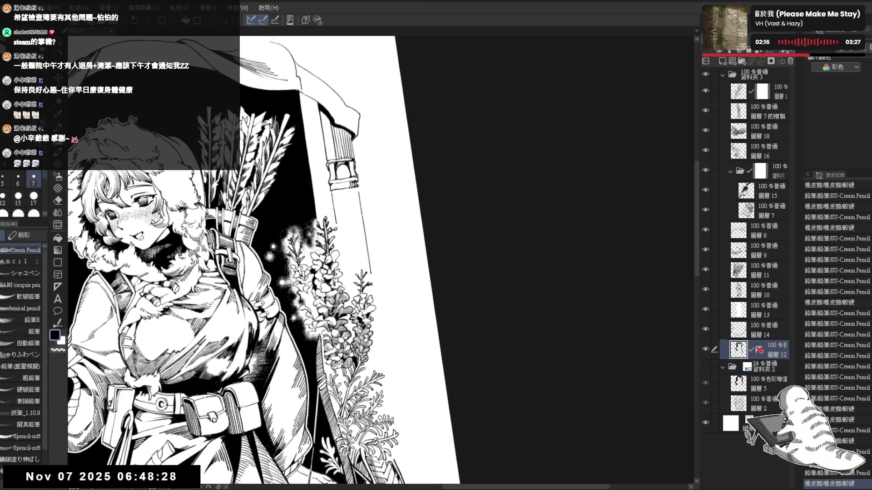
{"action": "key", "text": "ctrl+@"}
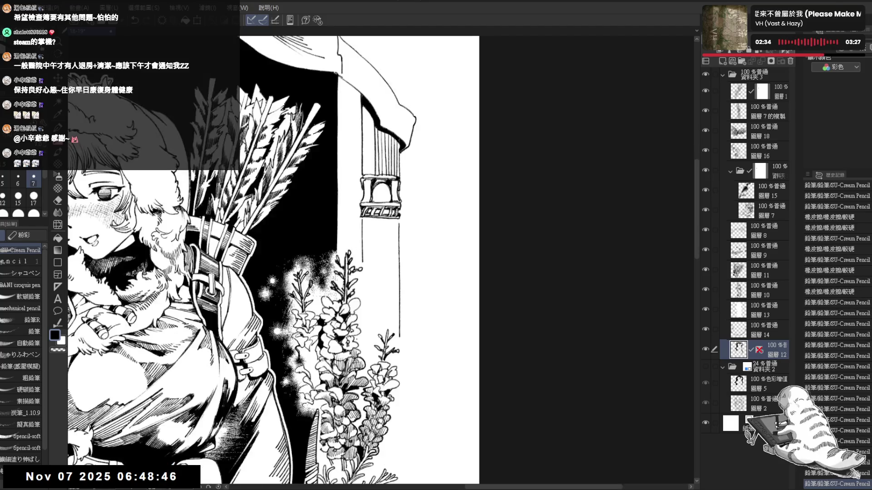
Step: Rotate the page and draw a line along the pillar's edge, trimming and undoing part
{"action": "mouse_move", "coordinate": [326, 166]}
{"action": "left_mouse_down"}
{"action": "mouse_move", "coordinate": [313, 254]}
{"action": "mouse_move", "coordinate": [322, 296]}
{"action": "mouse_move", "coordinate": [324, 239]}
{"action": "mouse_move", "coordinate": [313, 248]}
{"action": "left_mouse_up"}
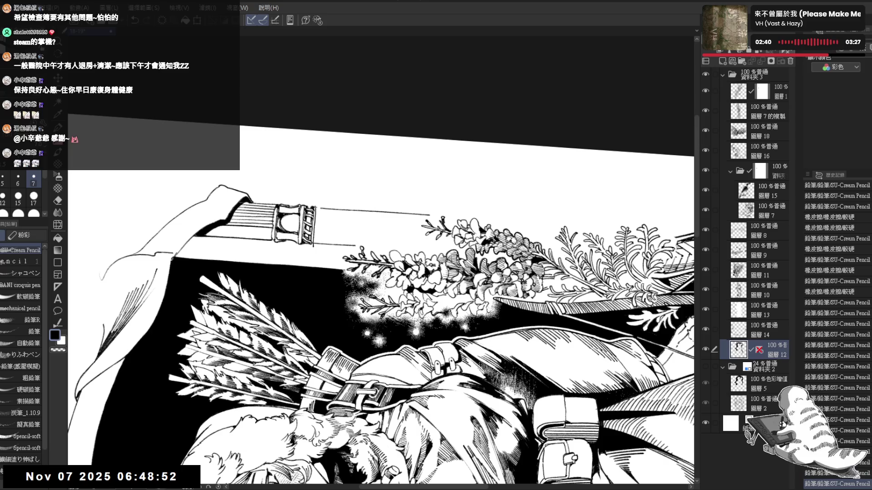
{"action": "mouse_move", "coordinate": [317, 207]}
{"action": "left_mouse_down"}
{"action": "mouse_move", "coordinate": [321, 243]}
{"action": "mouse_move", "coordinate": [309, 245]}
{"action": "left_mouse_up"}
{"action": "key", "text": "e"}
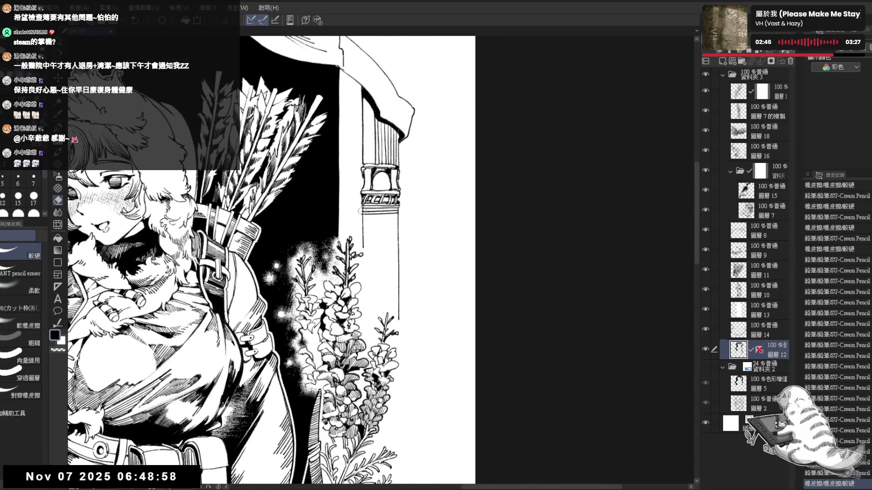
{"action": "left_click_drag", "start_coordinate": [359, 202], "coordinate": [362, 214]}
{"action": "key", "text": "p"}
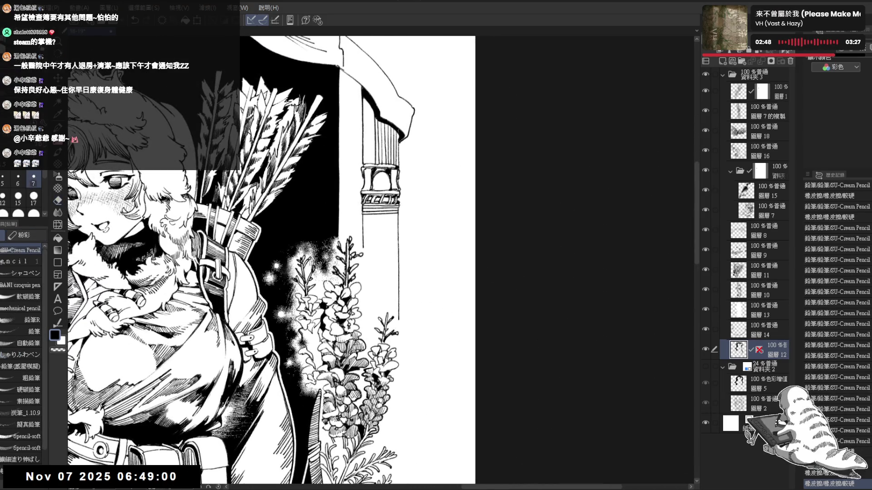
{"action": "scroll", "coordinate": [381, 258], "scroll_direction": "down", "scroll_amount": 3}
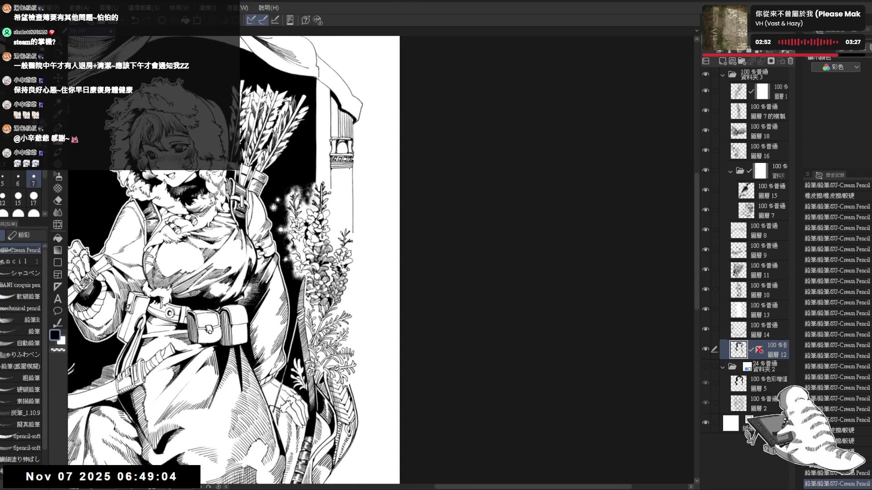
{"action": "key", "text": "ctrl+z"}
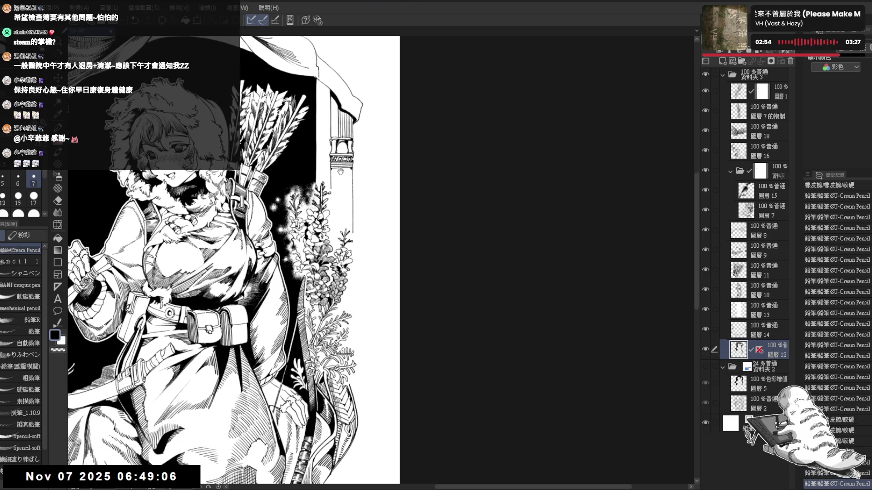
{"action": "scroll", "coordinate": [340, 172], "scroll_direction": "up", "scroll_amount": 3}
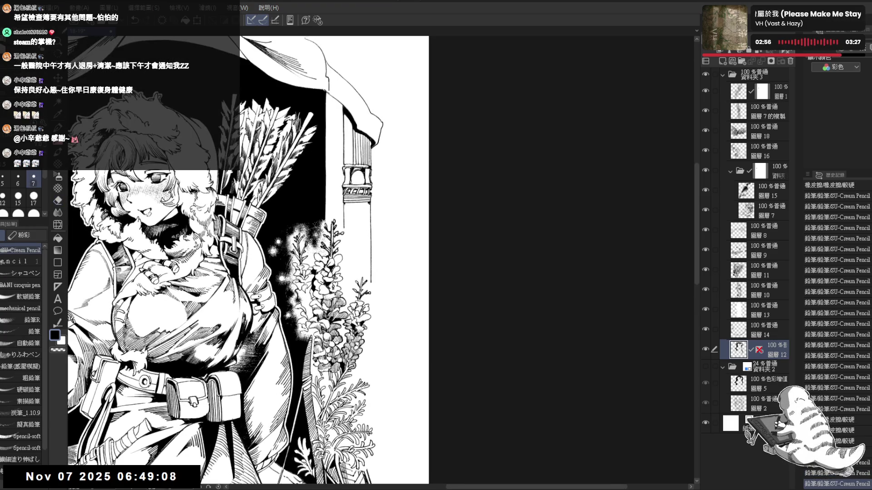
Step: Draw vertical shading lines down the pillar shaft, erasing a small spot
{"action": "left_click", "coordinate": [348, 214]}
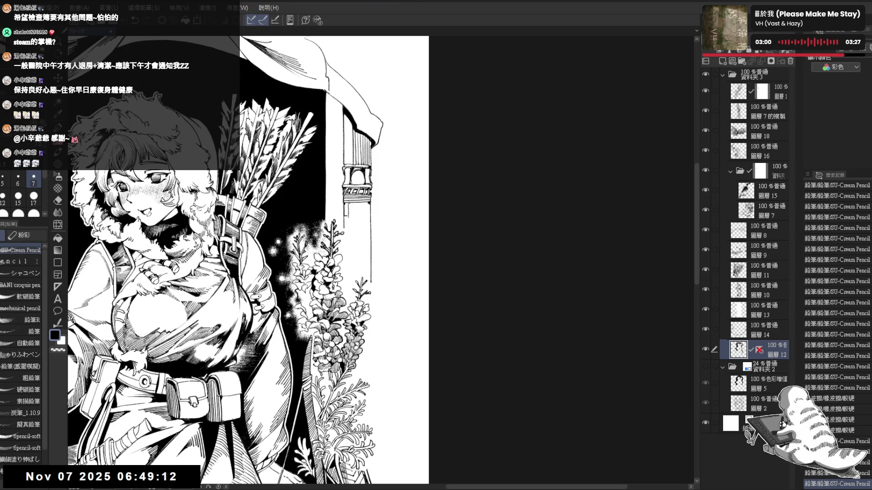
{"action": "left_click", "coordinate": [349, 206]}
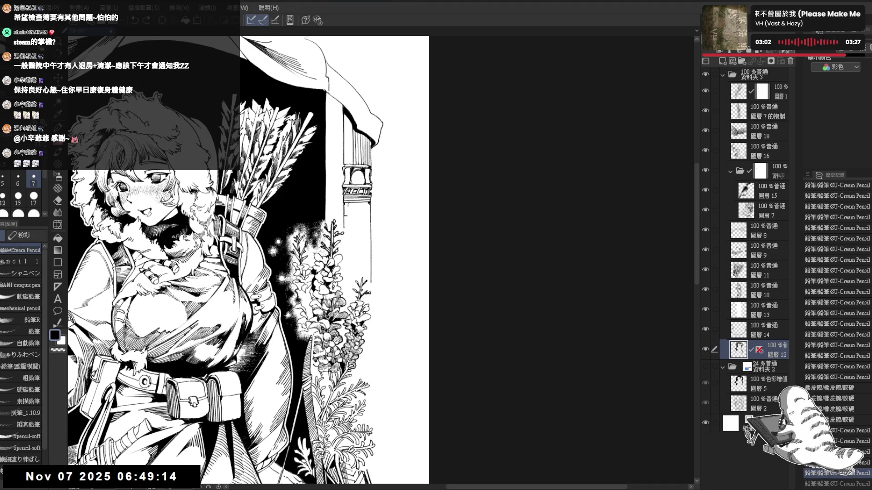
{"action": "mouse_move", "coordinate": [349, 203]}
{"action": "left_mouse_down"}
{"action": "mouse_move", "coordinate": [348, 242]}
{"action": "mouse_move", "coordinate": [341, 205]}
{"action": "left_mouse_up"}
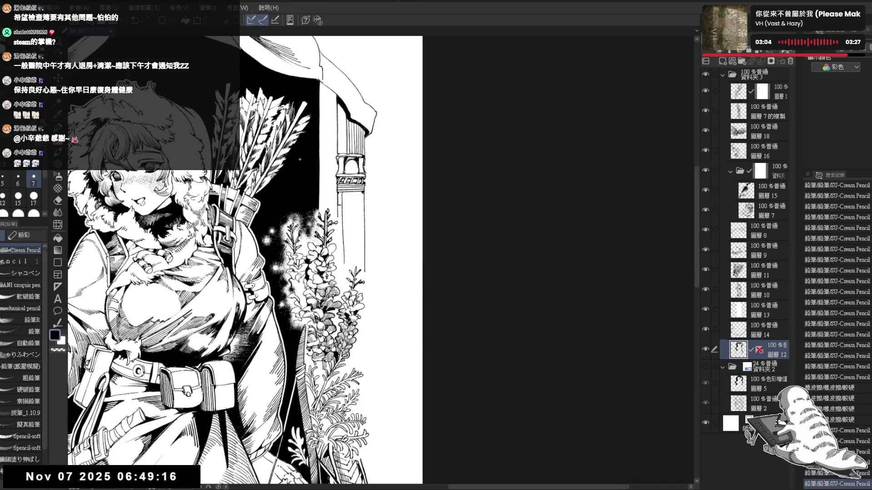
{"action": "key", "text": "e"}
{"action": "left_click", "coordinate": [341, 204]}
{"action": "key", "text": "p"}
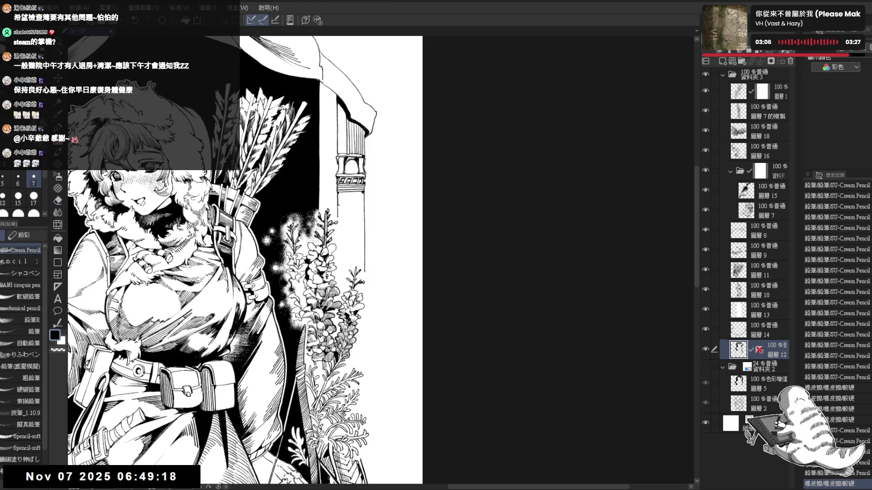
{"action": "left_click_drag", "start_coordinate": [341, 193], "coordinate": [342, 245]}
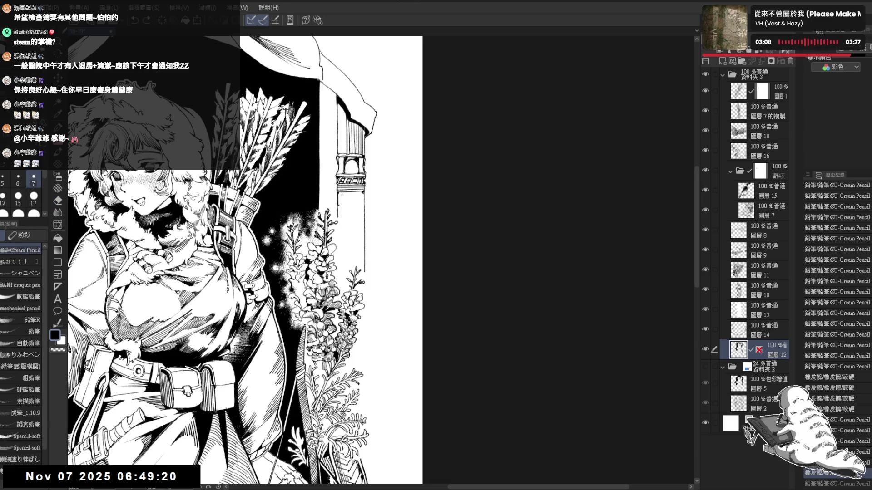
Step: Darken short stretches of the pillar shaft with extra dark marks
{"action": "key", "text": "ctrl+z"}
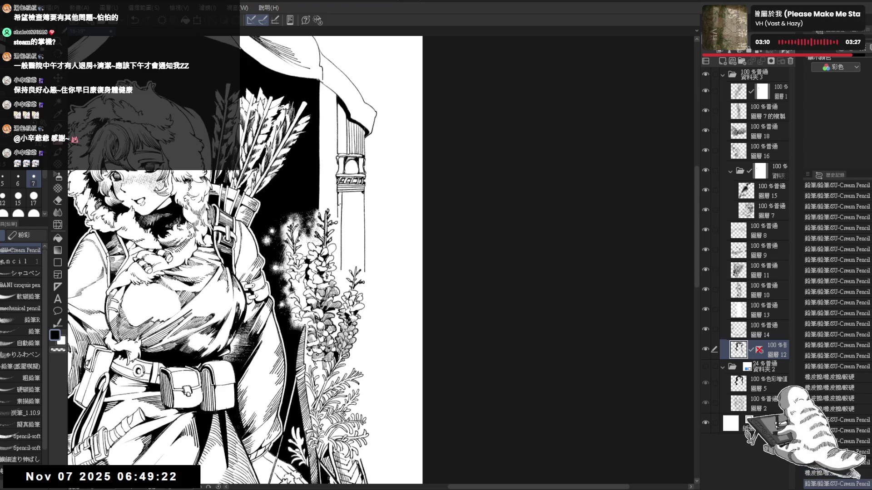
{"action": "key", "text": "ctrl+y"}
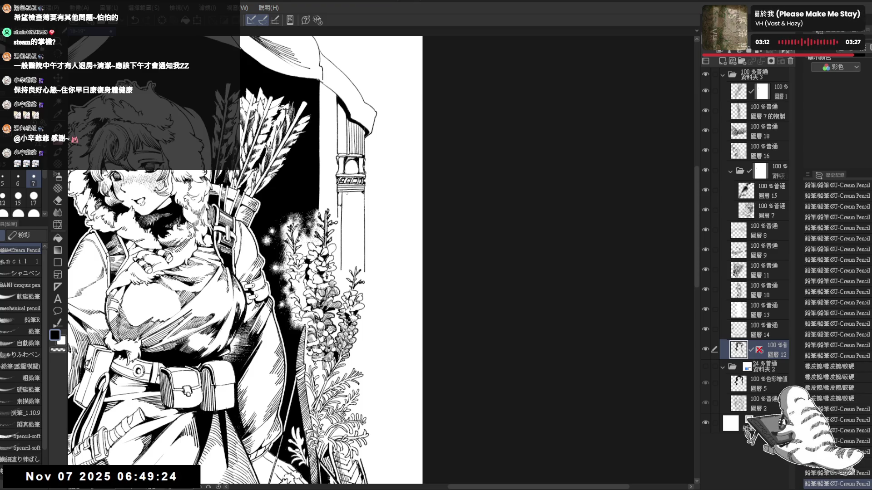
{"action": "left_click_drag", "start_coordinate": [346, 234], "coordinate": [347, 243]}
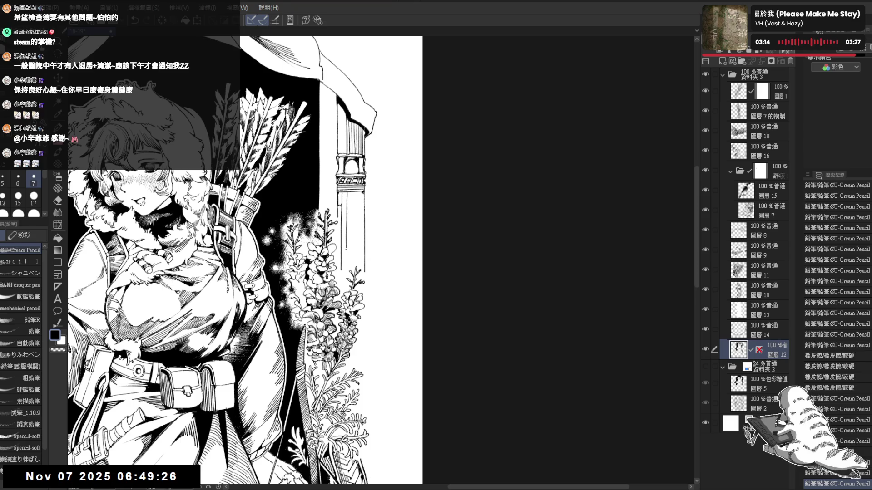
{"action": "key", "text": "ctrl+y"}
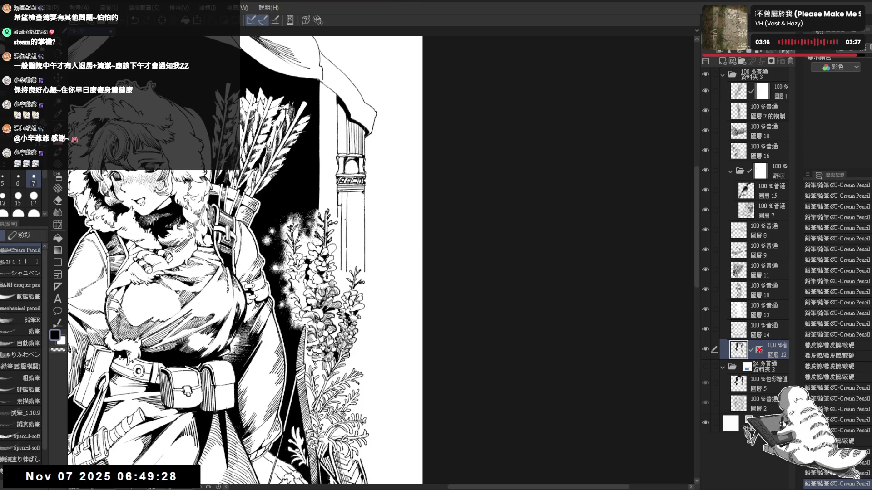
{"action": "key", "text": "ctrl+y"}
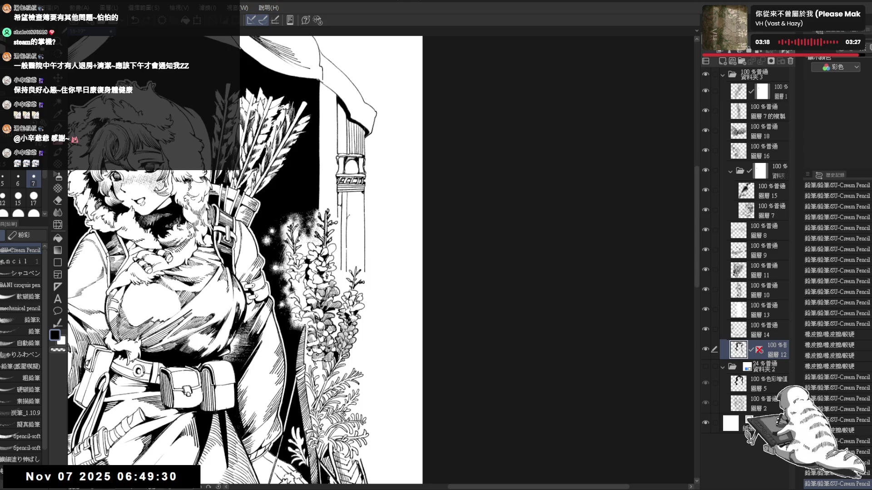
{"action": "left_click_drag", "start_coordinate": [351, 209], "coordinate": [355, 234]}
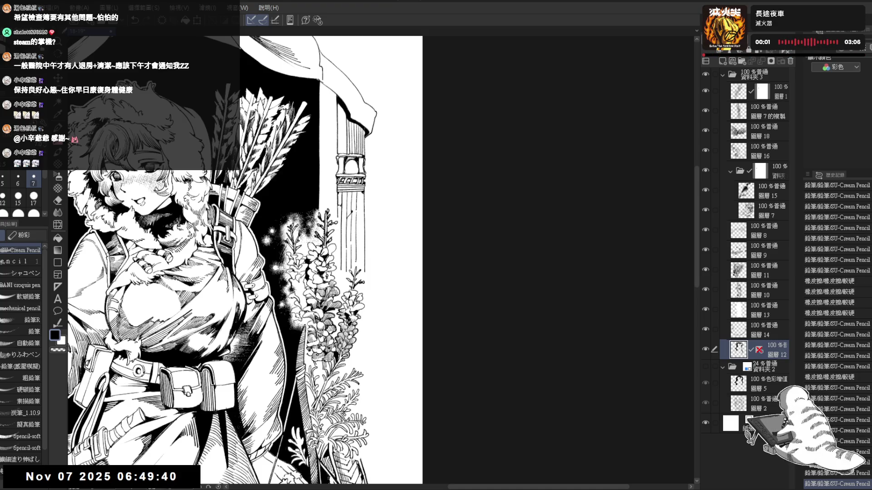
{"action": "left_click_drag", "start_coordinate": [361, 199], "coordinate": [361, 209]}
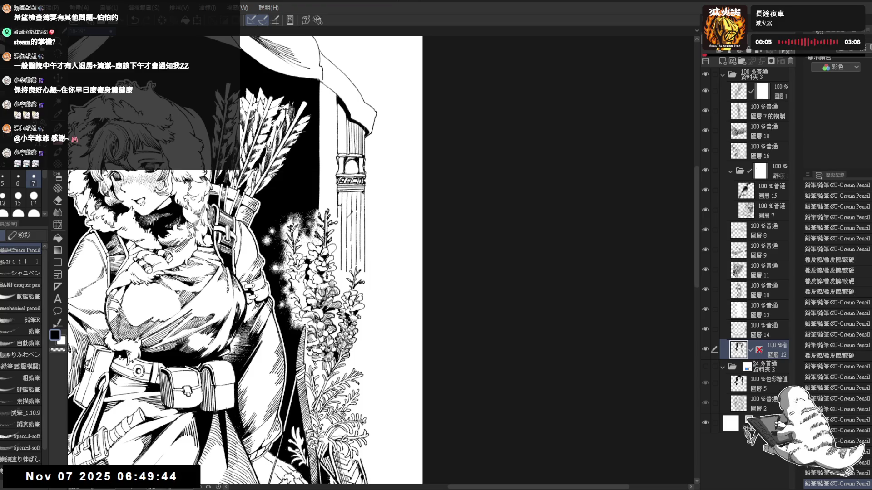
Step: Erase old lines on the pillar and add small pencil marks near it
{"action": "scroll", "coordinate": [363, 213], "scroll_direction": "up", "scroll_amount": 3}
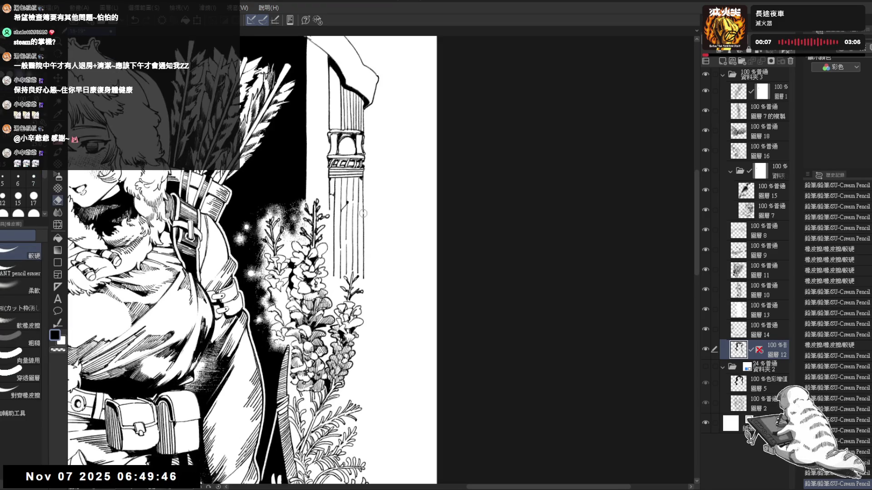
{"action": "key", "text": "e"}
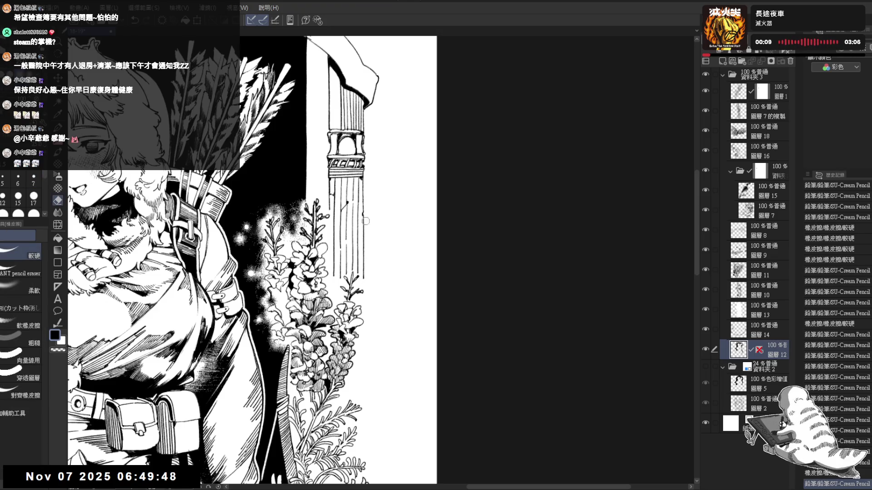
{"action": "mouse_move", "coordinate": [363, 218]}
{"action": "left_mouse_down"}
{"action": "mouse_move", "coordinate": [363, 272]}
{"action": "mouse_move", "coordinate": [362, 240]}
{"action": "left_mouse_up"}
{"action": "key", "text": "p"}
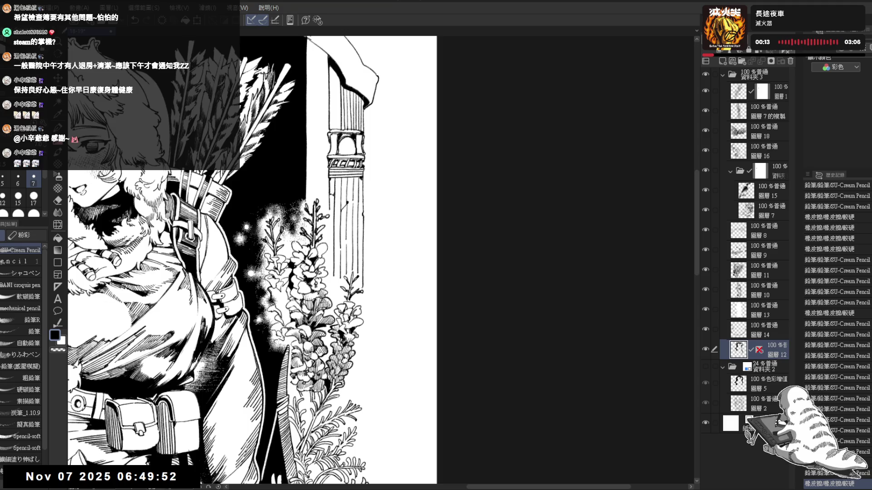
{"action": "left_click", "coordinate": [335, 254]}
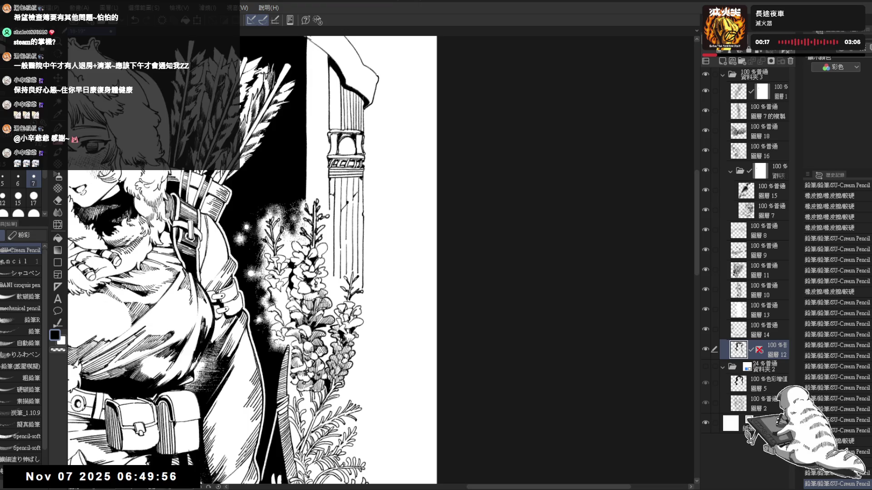
{"action": "left_click", "coordinate": [358, 191]}
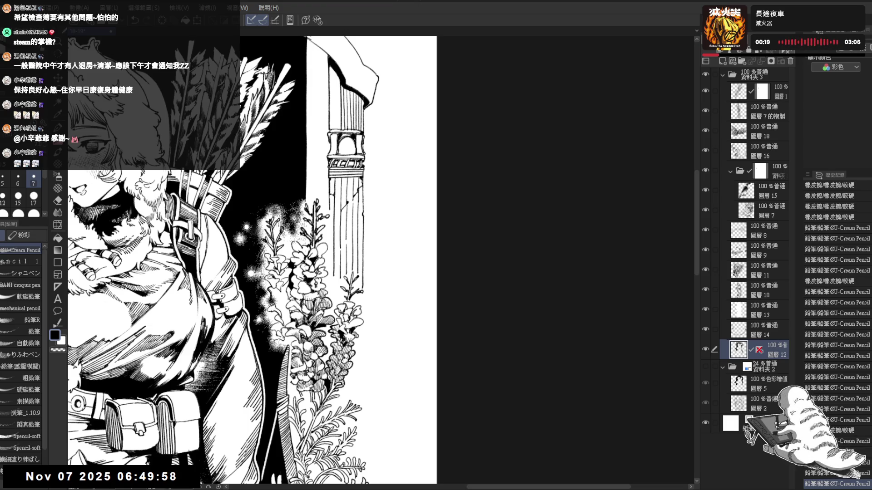
{"action": "scroll", "coordinate": [252, 260], "scroll_direction": "down", "scroll_amount": 1}
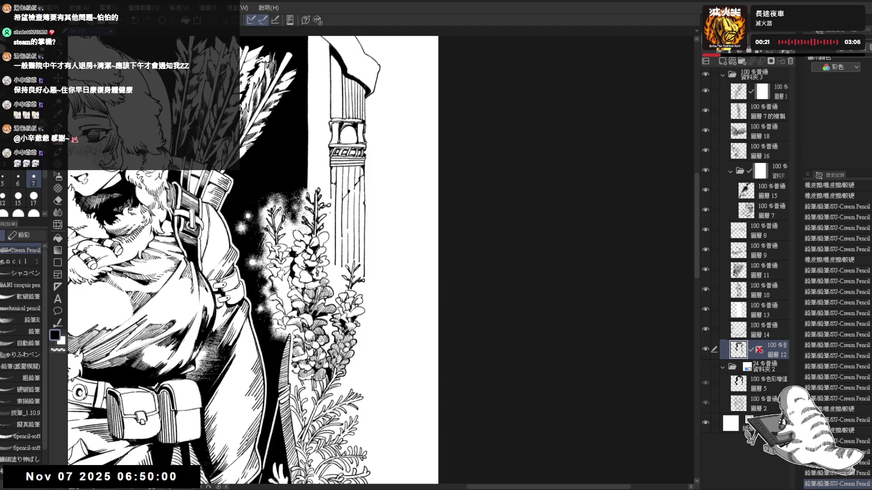
Step: Clean stray spots beside the pillar edge while adding small pencil touches
{"action": "key", "text": "e"}
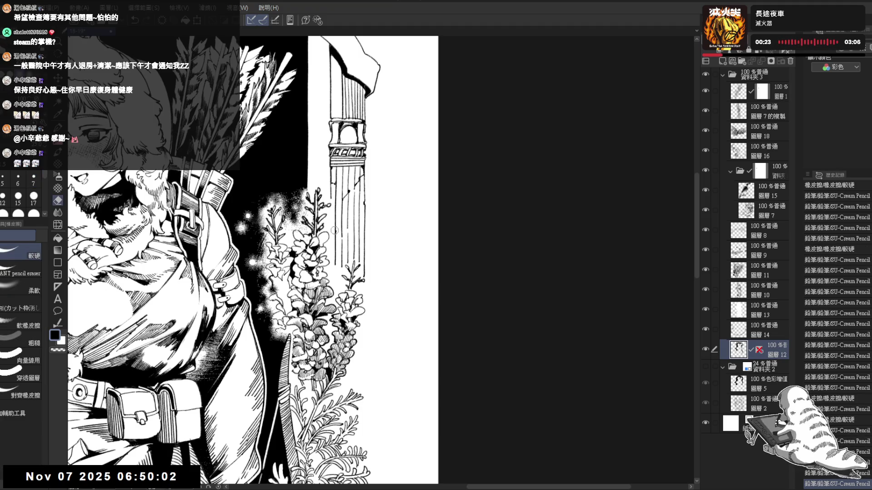
{"action": "left_click", "coordinate": [355, 237]}
{"action": "key", "text": "p"}
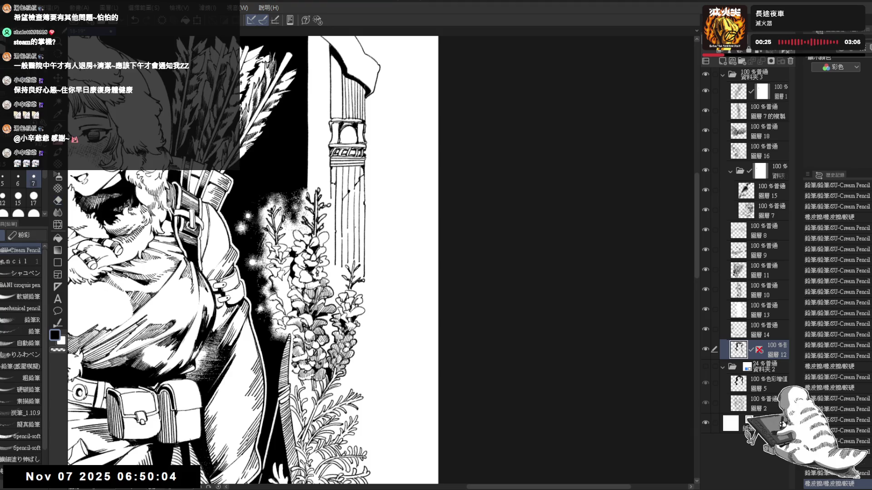
{"action": "left_click_drag", "start_coordinate": [354, 236], "coordinate": [358, 241]}
{"action": "left_click", "coordinate": [356, 237]}
{"action": "key", "text": "e"}
{"action": "left_click", "coordinate": [365, 228]}
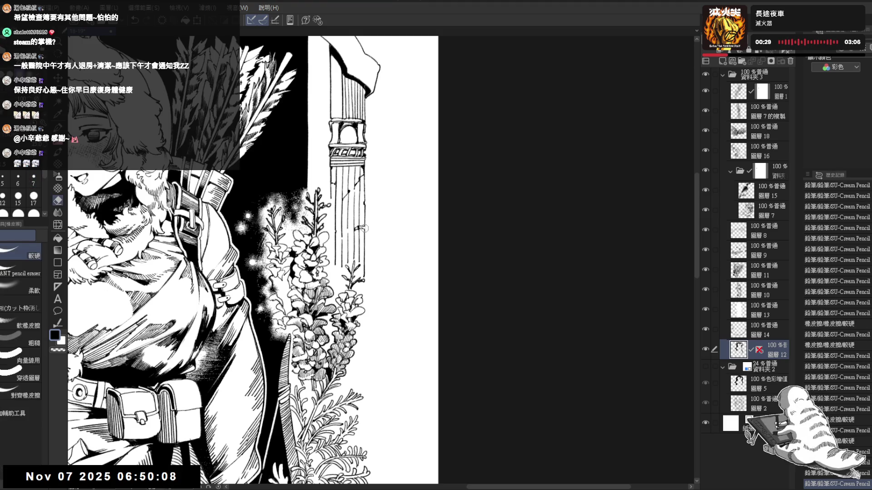
{"action": "key", "text": "p"}
{"action": "left_click", "coordinate": [362, 229]}
{"action": "key", "text": "e"}
{"action": "left_click_drag", "start_coordinate": [358, 227], "coordinate": [361, 232]}
{"action": "key", "text": "p"}
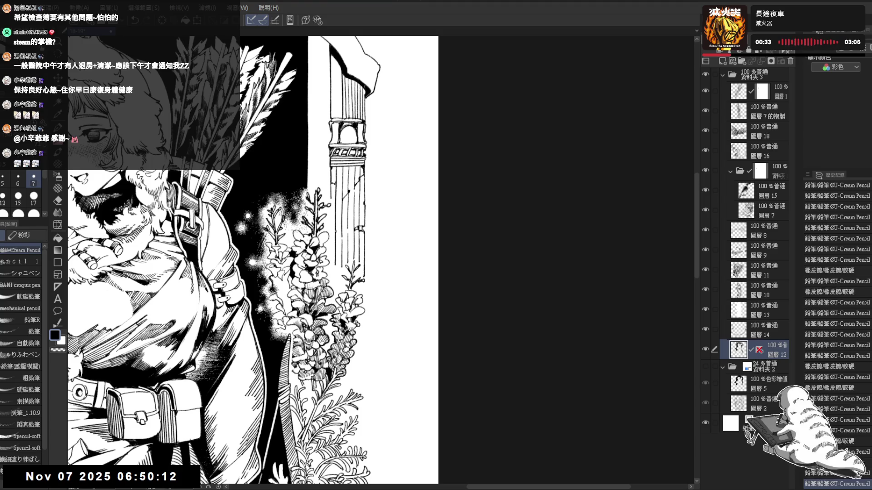
Step: Draw fluting strokes beside the pillar, undoing a short vertical line on its edge
{"action": "left_click_drag", "start_coordinate": [377, 141], "coordinate": [383, 184]}
{"action": "scroll", "coordinate": [383, 184], "scroll_direction": "down", "scroll_amount": 2}
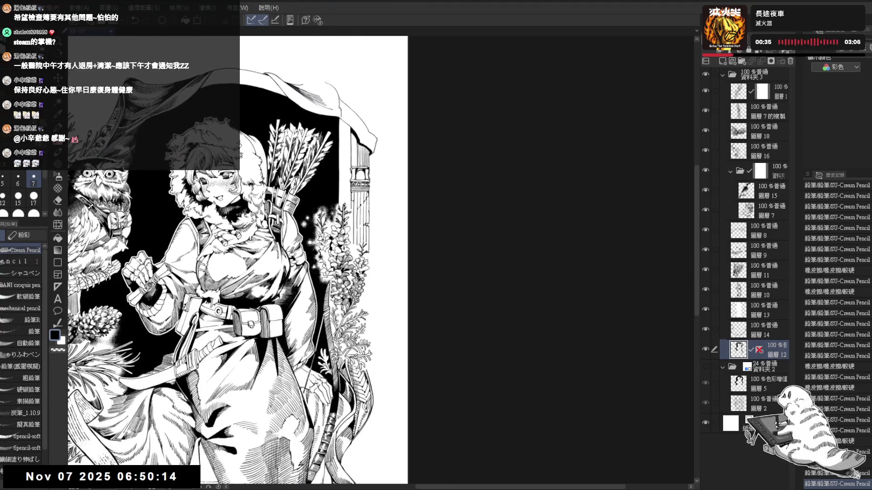
{"action": "scroll", "coordinate": [393, 172], "scroll_direction": "up", "scroll_amount": 2}
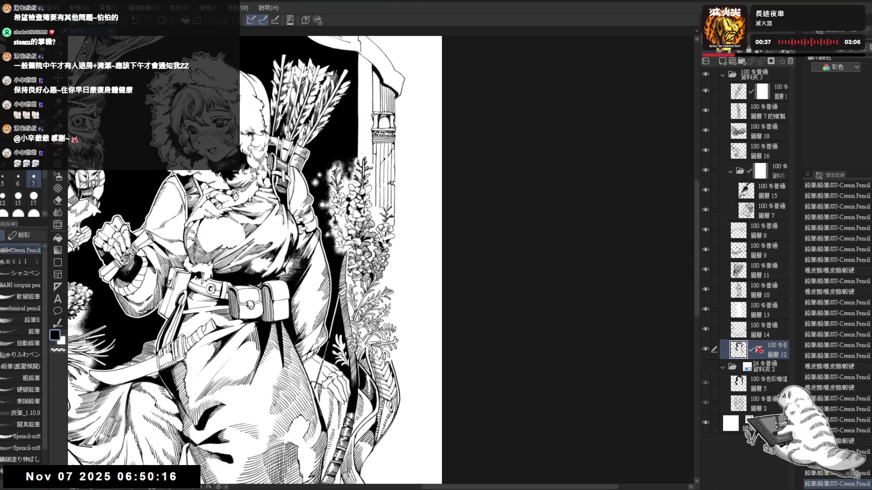
{"action": "scroll", "coordinate": [389, 178], "scroll_direction": "down", "scroll_amount": 3}
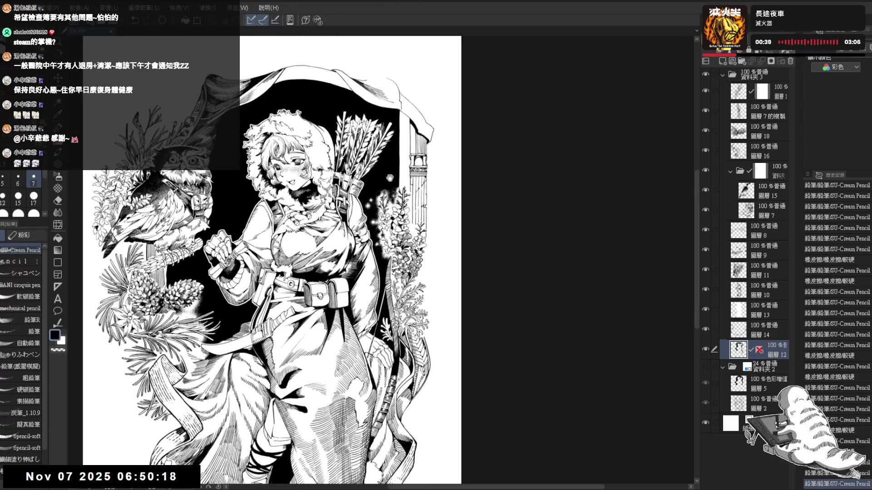
{"action": "scroll", "coordinate": [391, 177], "scroll_direction": "up", "scroll_amount": 3}
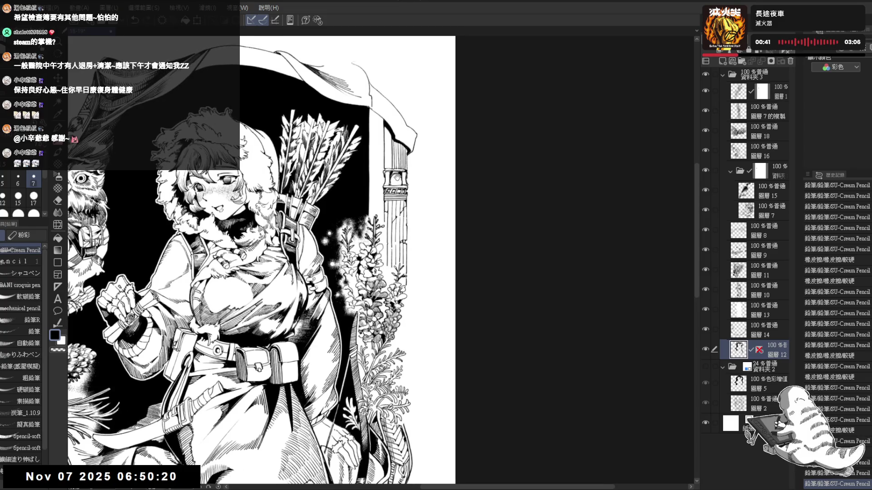
{"action": "scroll", "coordinate": [395, 176], "scroll_direction": "up", "scroll_amount": 2}
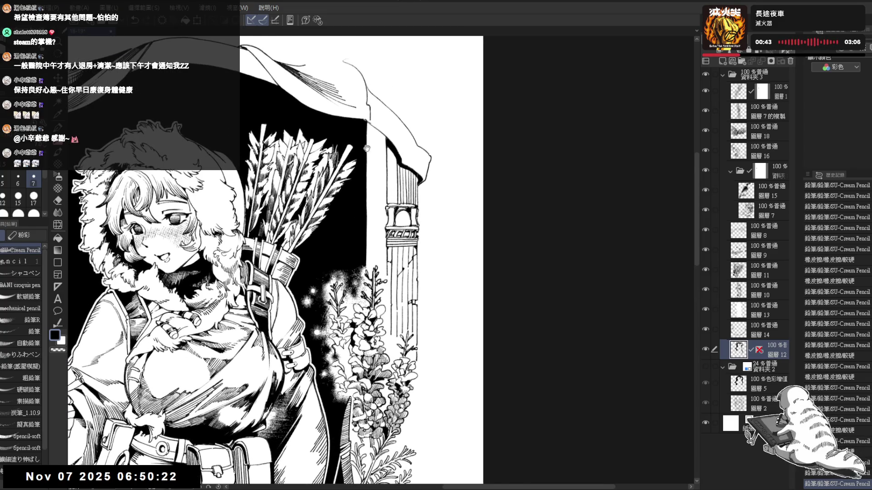
{"action": "left_click_drag", "start_coordinate": [368, 121], "coordinate": [366, 138]}
{"action": "key", "text": "ctrl+z"}
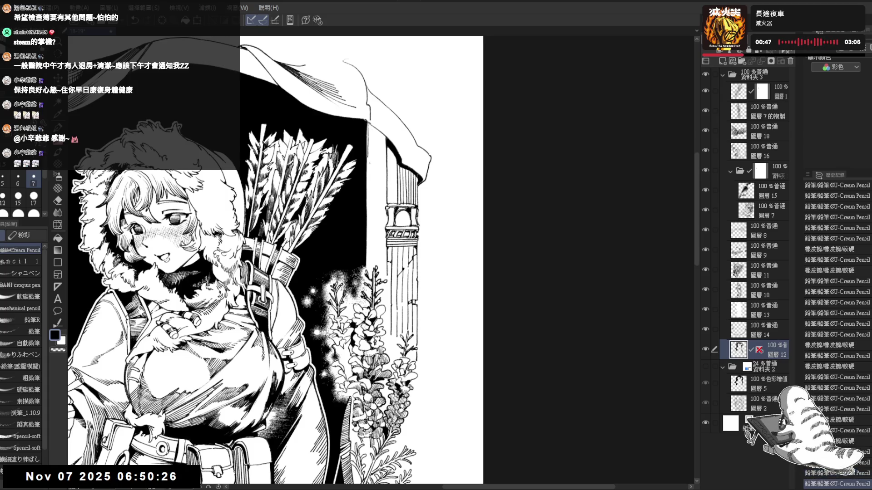
Step: Firm up the pillar outline with long pencil lines down its edges
{"action": "left_click_drag", "start_coordinate": [366, 127], "coordinate": [367, 140]}
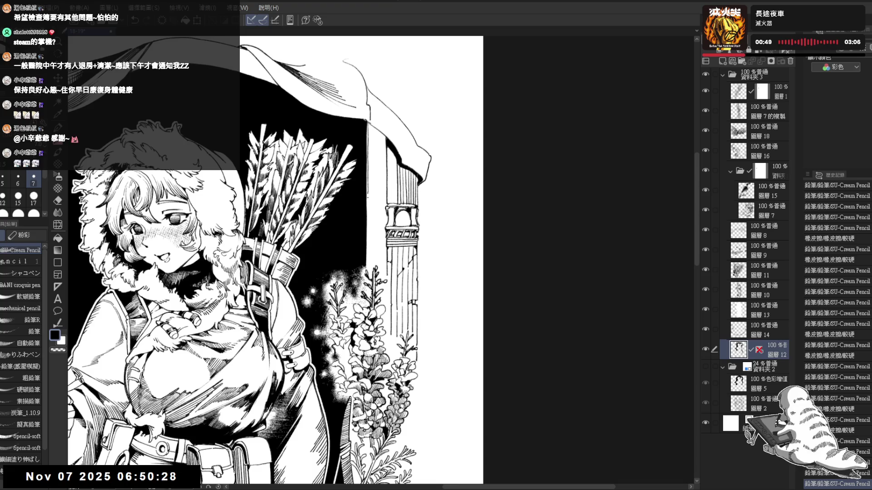
{"action": "left_click_drag", "start_coordinate": [367, 194], "coordinate": [368, 235]}
{"action": "left_click_drag", "start_coordinate": [368, 192], "coordinate": [367, 270]}
{"action": "left_click_drag", "start_coordinate": [385, 144], "coordinate": [382, 140]}
{"action": "scroll", "coordinate": [379, 139], "scroll_direction": "down", "scroll_amount": 4}
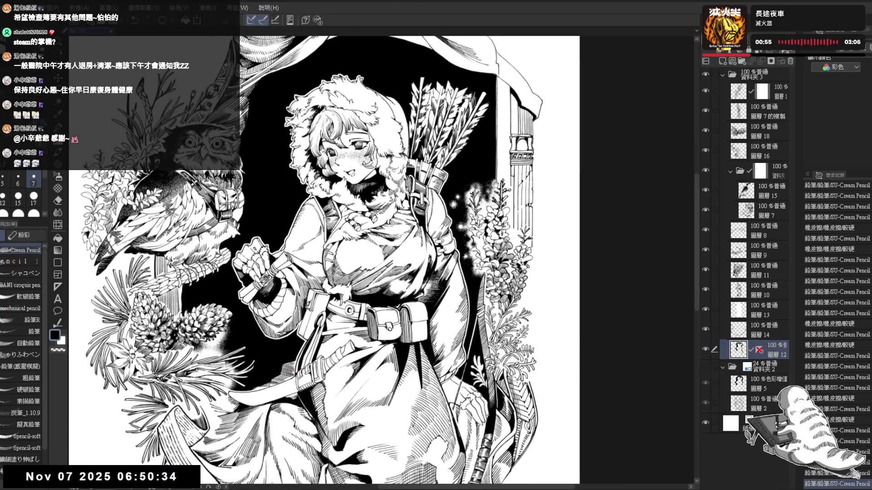
{"action": "mouse_move", "coordinate": [477, 184]}
{"action": "left_mouse_down"}
{"action": "mouse_move", "coordinate": [389, 205]}
{"action": "mouse_move", "coordinate": [373, 245]}
{"action": "left_mouse_up"}
{"action": "scroll", "coordinate": [389, 205], "scroll_direction": "up", "scroll_amount": 5}
Step: Straighten the canvas and erase stray lines where the banner meets the pillar
{"action": "key", "text": "p"}
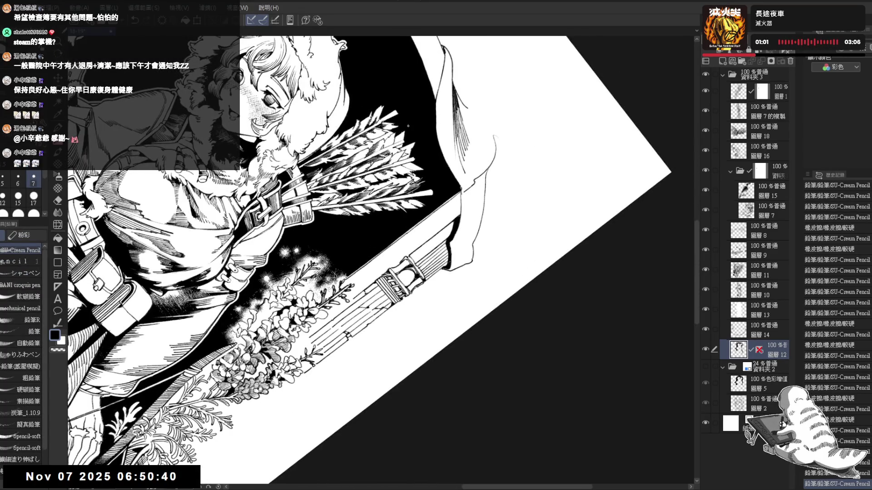
{"action": "key", "text": "ctrl+@"}
{"action": "scroll", "coordinate": [363, 164], "scroll_direction": "up", "scroll_amount": 1}
{"action": "key", "text": "e"}
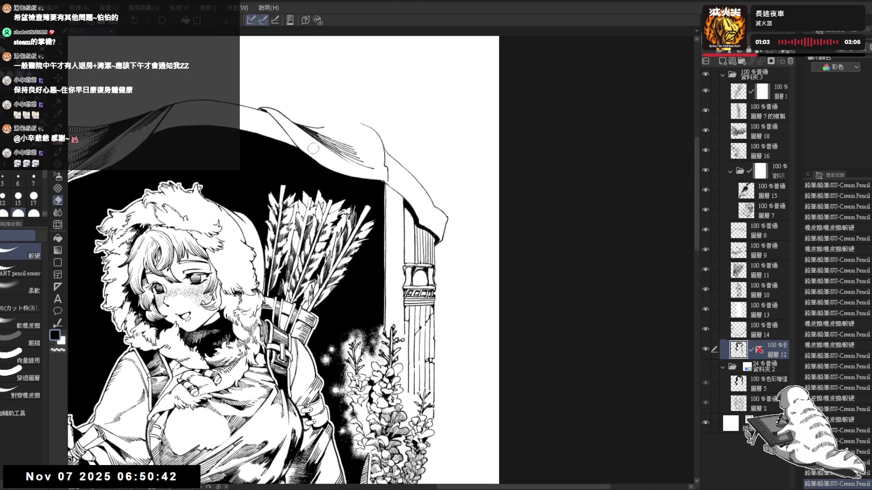
{"action": "left_click_drag", "start_coordinate": [350, 177], "coordinate": [356, 185]}
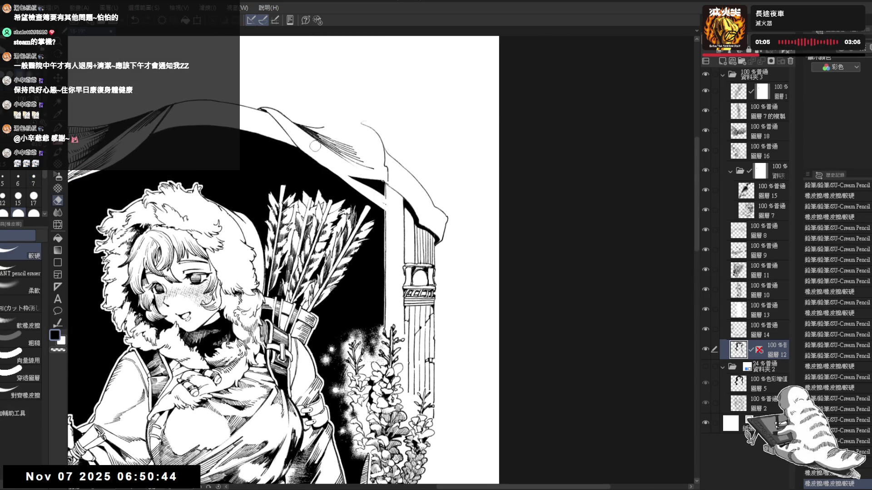
{"action": "left_click_drag", "start_coordinate": [400, 210], "coordinate": [406, 211]}
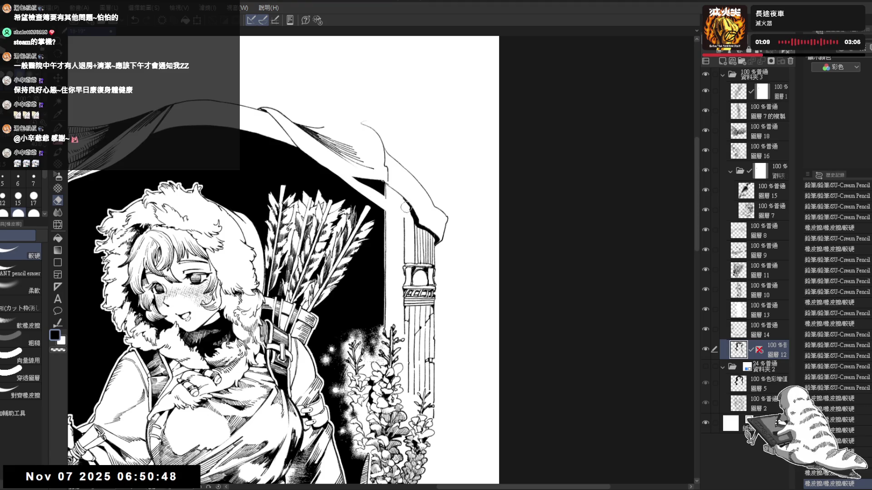
Step: Erase more stray marks along the banner edge, undoing the latest strokes
{"action": "key", "text": "space"}
{"action": "left_click_drag", "start_coordinate": [461, 284], "coordinate": [420, 306]}
{"action": "left_click_drag", "start_coordinate": [349, 172], "coordinate": [356, 187]}
{"action": "mouse_move", "coordinate": [361, 191]}
{"action": "left_mouse_down"}
{"action": "mouse_move", "coordinate": [366, 200]}
{"action": "mouse_move", "coordinate": [355, 182]}
{"action": "mouse_move", "coordinate": [373, 210]}
{"action": "mouse_move", "coordinate": [353, 202]}
{"action": "left_mouse_up"}
{"action": "key", "text": "p"}
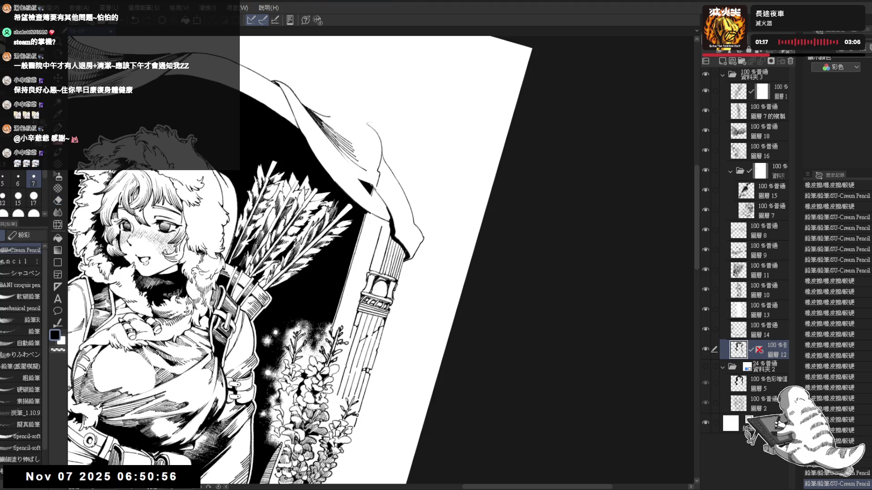
{"action": "key", "text": "e"}
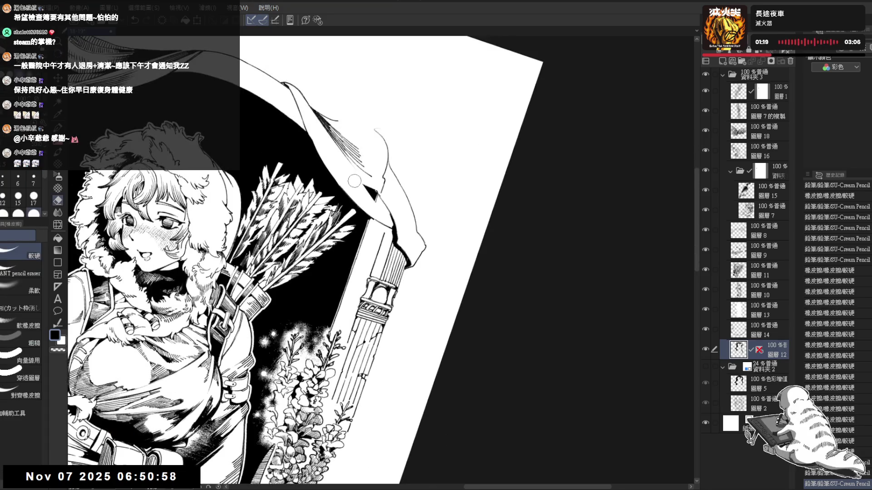
{"action": "key", "text": "ctrl+z"}
{"action": "key", "text": "ctrl+z"}
{"action": "key", "text": "ctrl+z"}
{"action": "key", "text": "p"}
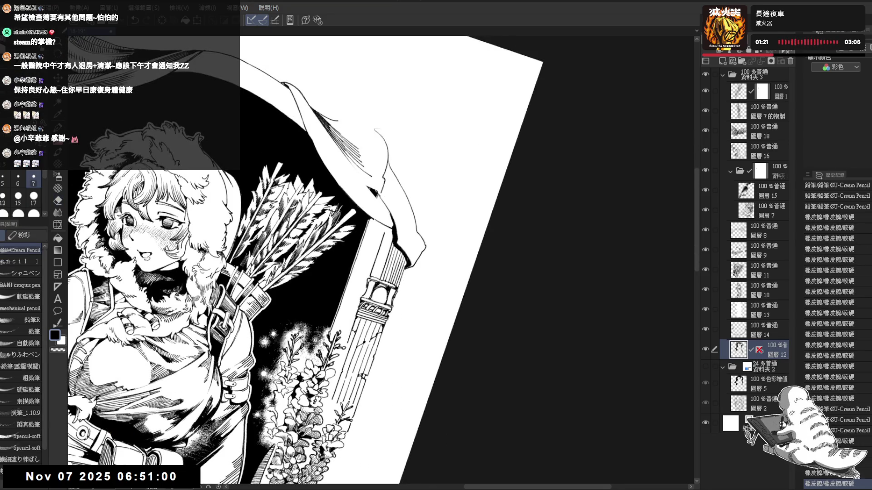
Step: Draw a short line near the banner's edge, then zoom out upright to see the figure
{"action": "left_click_drag", "start_coordinate": [377, 197], "coordinate": [384, 206]}
{"action": "key", "text": "ctrl+0"}
{"action": "key", "text": "ctrl+minus"}
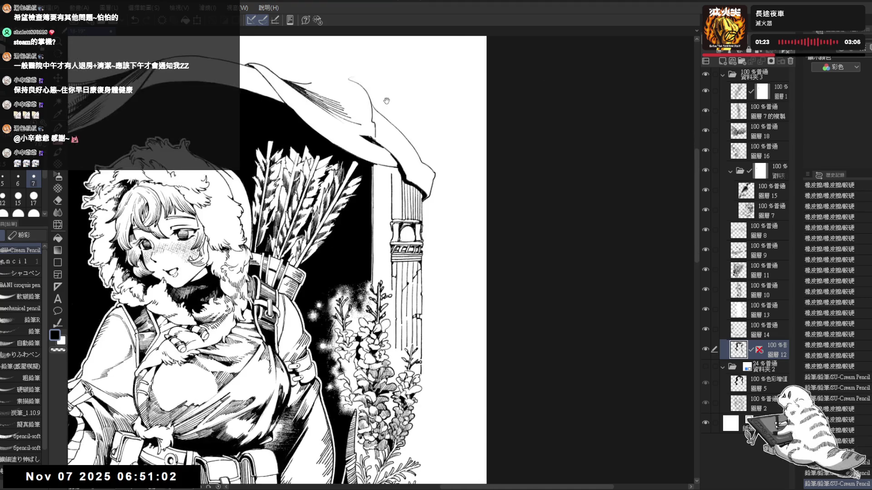
{"action": "left_click_drag", "start_coordinate": [412, 97], "coordinate": [414, 108]}
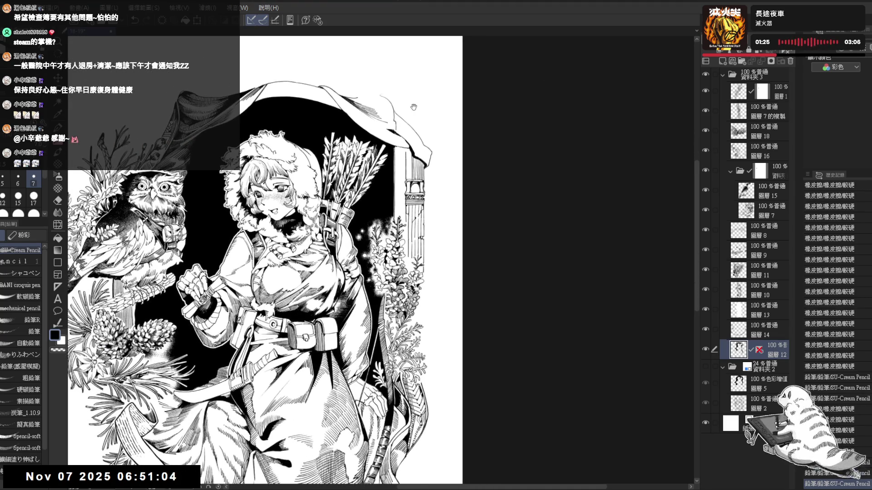
Step: Erase three small stray marks near the hood, alternating Eraser and SU-Cream Pencil on a tilted view
{"action": "key", "text": "e"}
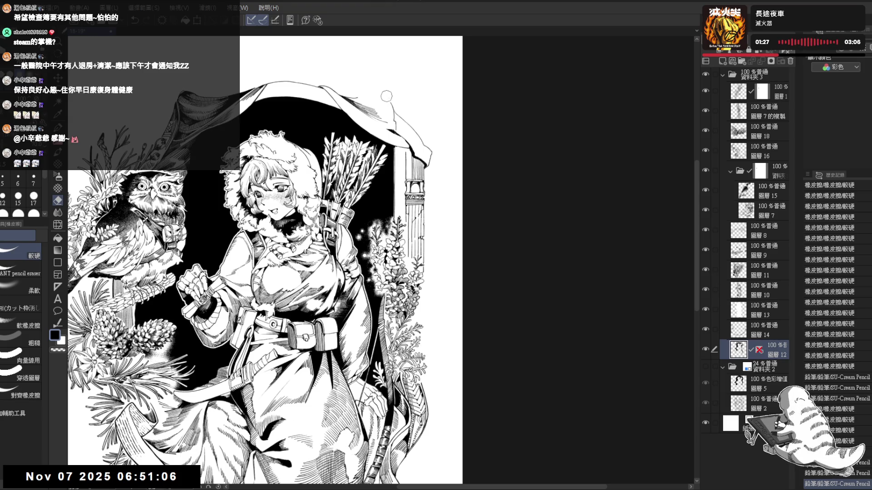
{"action": "key", "text": "p"}
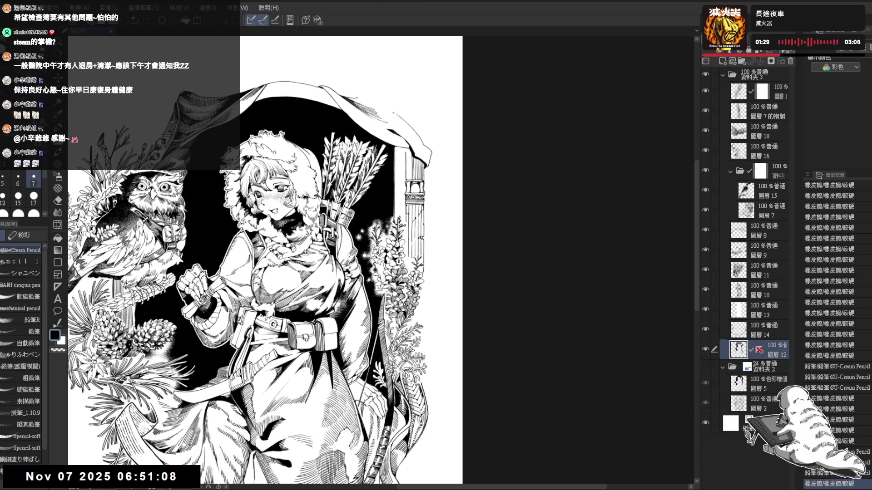
{"action": "key", "text": "asciicircum"}
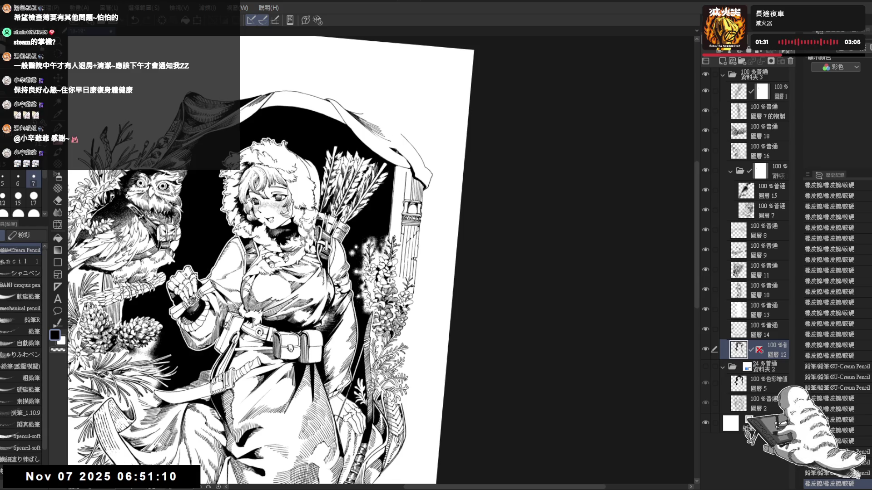
{"action": "key", "text": "e"}
{"action": "left_click_drag", "start_coordinate": [391, 141], "coordinate": [400, 154]}
{"action": "key", "text": "p"}
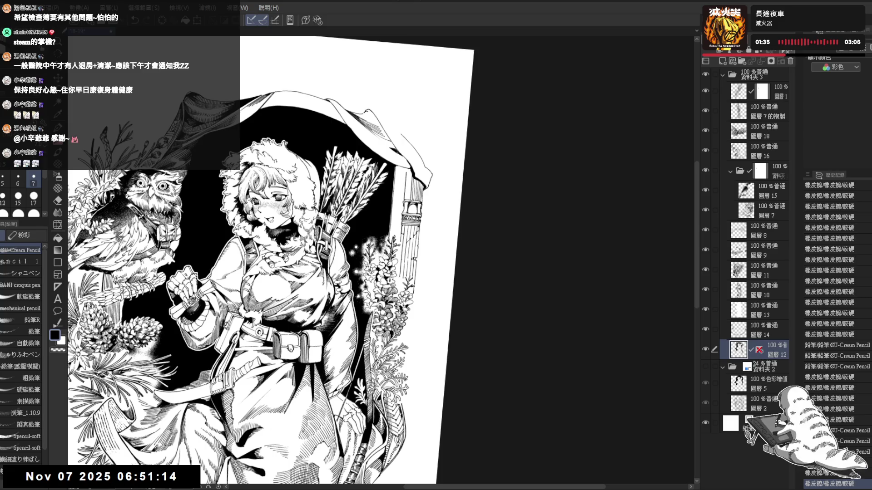
{"action": "key", "text": "e"}
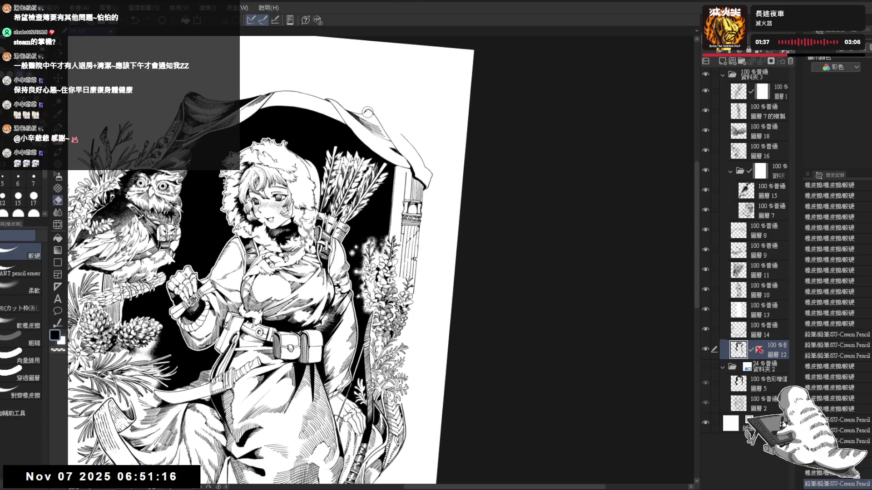
{"action": "left_click", "coordinate": [371, 114]}
{"action": "key", "text": "p"}
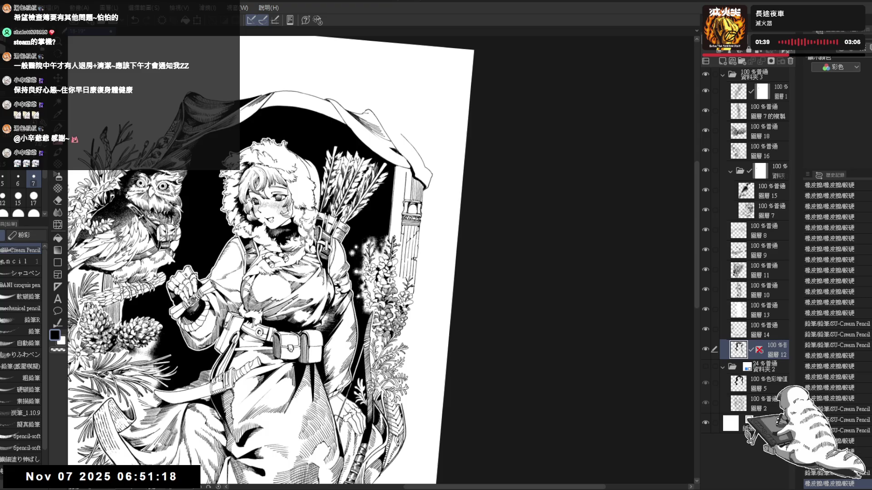
{"action": "key", "text": "e"}
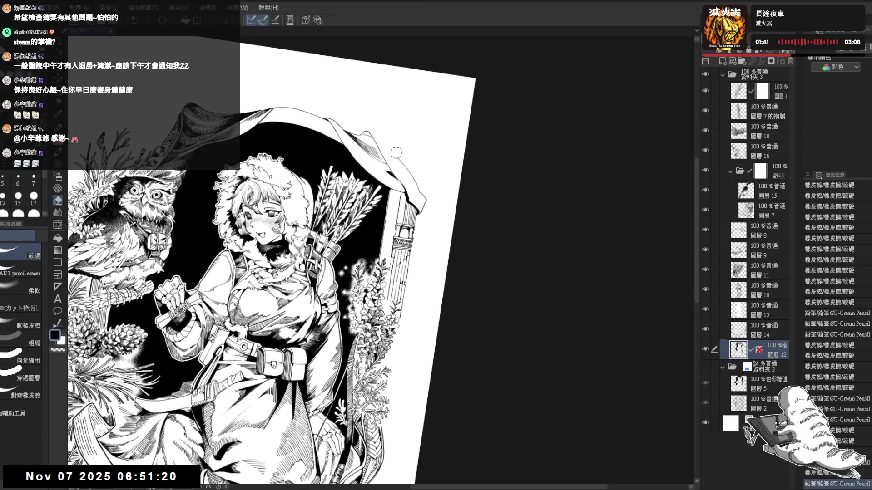
{"action": "left_click", "coordinate": [396, 153]}
{"action": "key", "text": "p"}
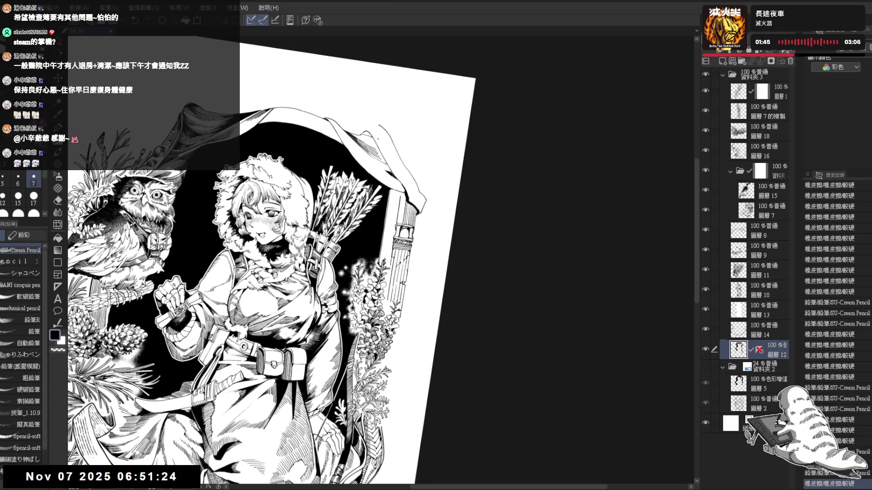
{"action": "key", "text": "minus"}
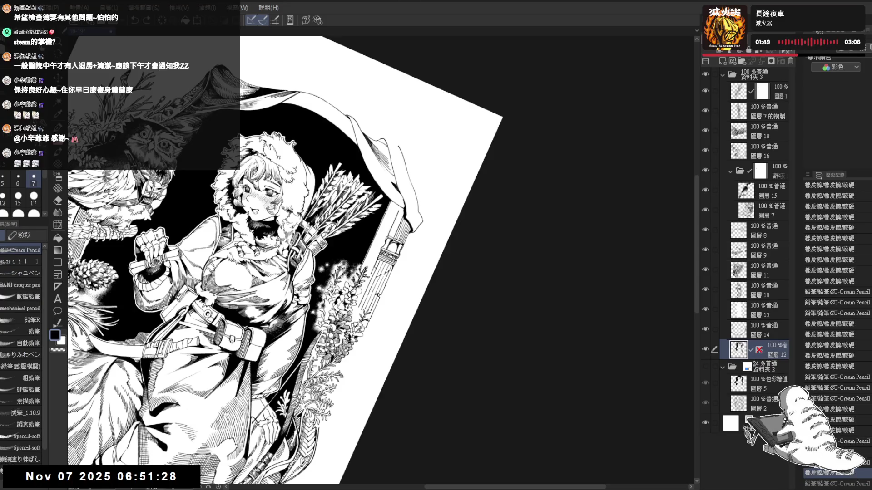
{"action": "key", "text": "at"}
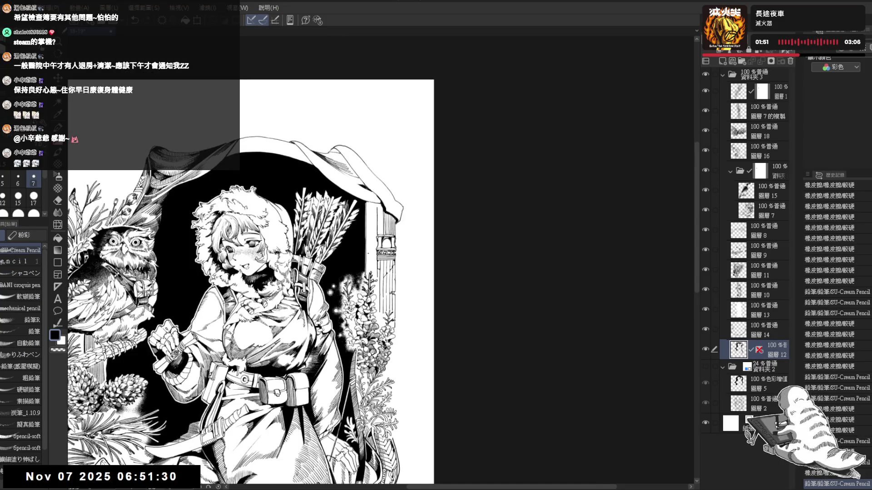
Step: Zoom in and redraw part of the hood's fur edge, then undo a stray eraser stroke
{"action": "key", "text": "minus"}
{"action": "key", "text": "minus"}
{"action": "key", "text": "ctrl+plus"}
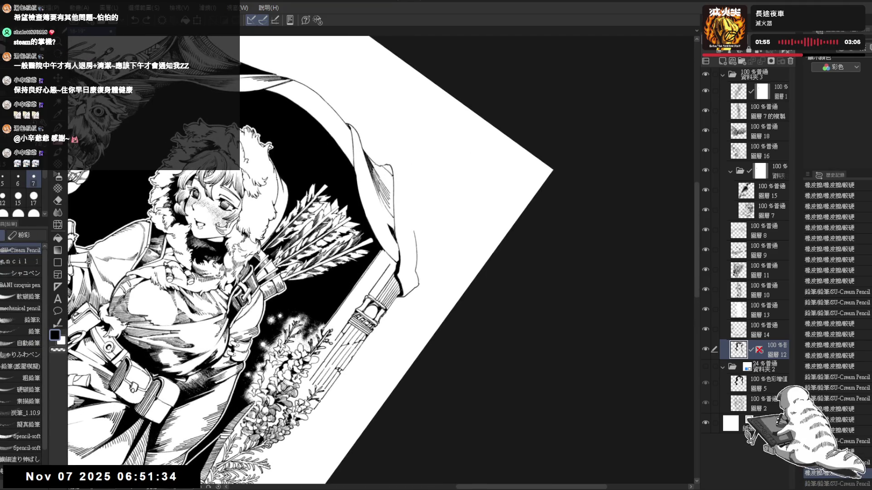
{"action": "mouse_move", "coordinate": [377, 172]}
{"action": "left_mouse_down"}
{"action": "mouse_move", "coordinate": [385, 161]}
{"action": "mouse_move", "coordinate": [399, 164]}
{"action": "left_mouse_up"}
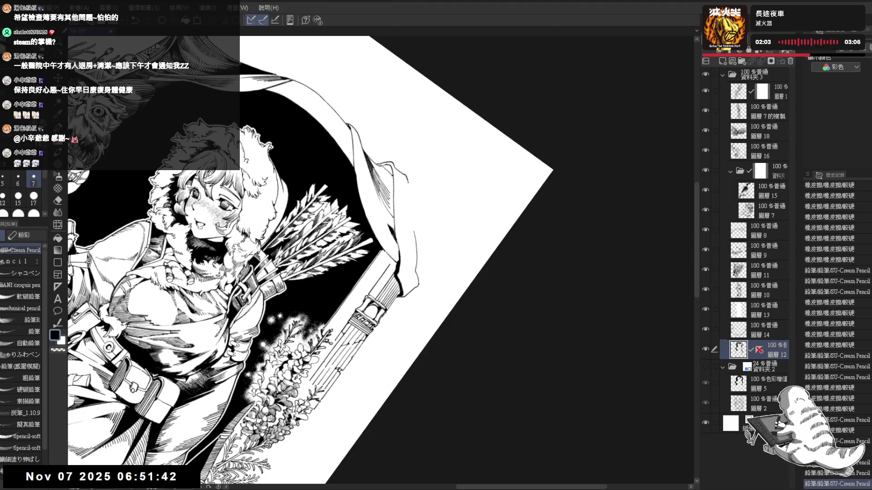
{"action": "left_click_drag", "start_coordinate": [422, 339], "coordinate": [424, 337]}
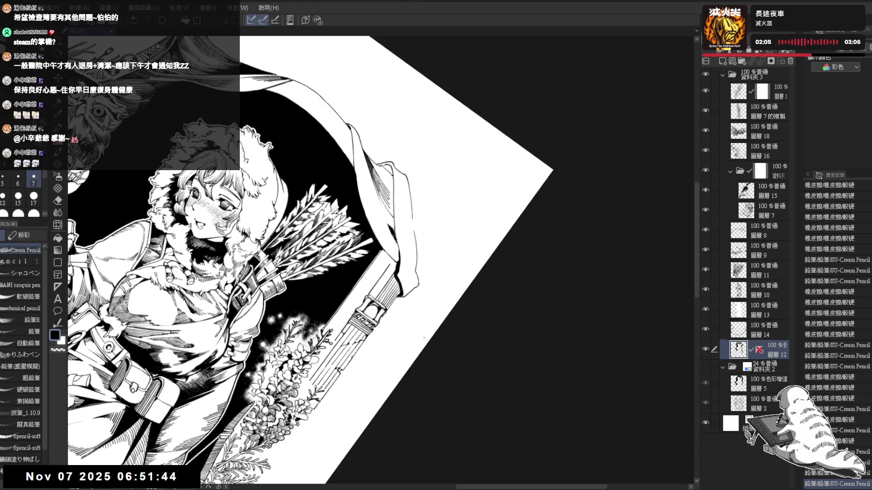
{"action": "key", "text": "e"}
{"action": "key", "text": "minus"}
{"action": "mouse_move", "coordinate": [422, 263]}
{"action": "left_mouse_down"}
{"action": "mouse_move", "coordinate": [400, 211]}
{"action": "mouse_move", "coordinate": [400, 236]}
{"action": "mouse_move", "coordinate": [418, 248]}
{"action": "left_mouse_up"}
{"action": "key", "text": "ctrl+z"}
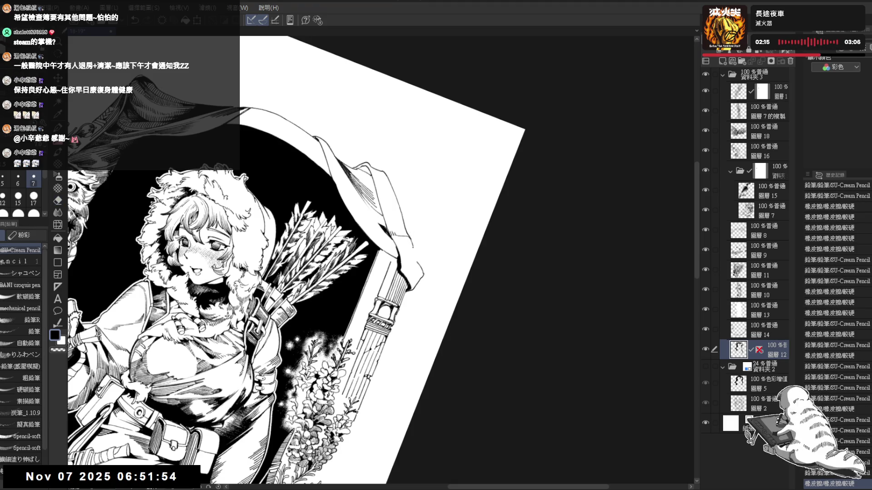
Step: Add a pencil stroke to the banner, clean up its cloth edge, and reset the view rotation
{"action": "key", "text": "minus"}
{"action": "key", "text": "minus"}
{"action": "key", "text": "minus"}
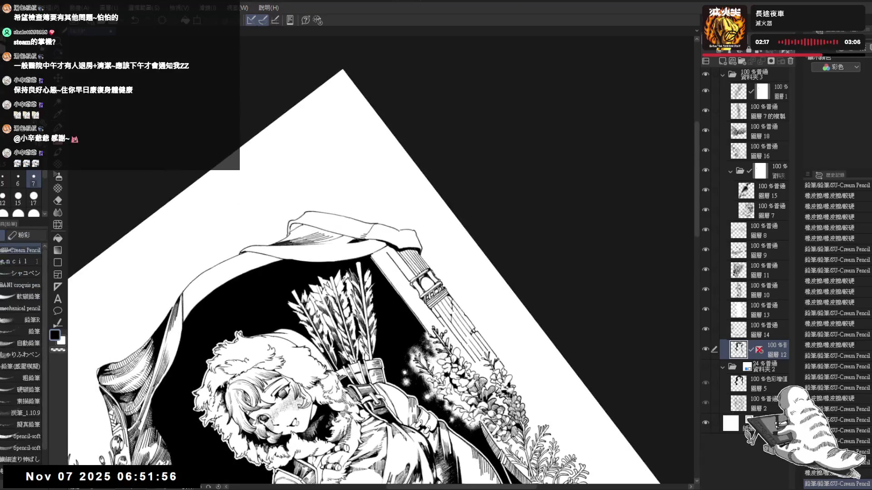
{"action": "left_click_drag", "start_coordinate": [399, 232], "coordinate": [420, 237]}
{"action": "key", "text": "asciicircum"}
{"action": "key", "text": "asciicircum"}
{"action": "key", "text": "asciicircum"}
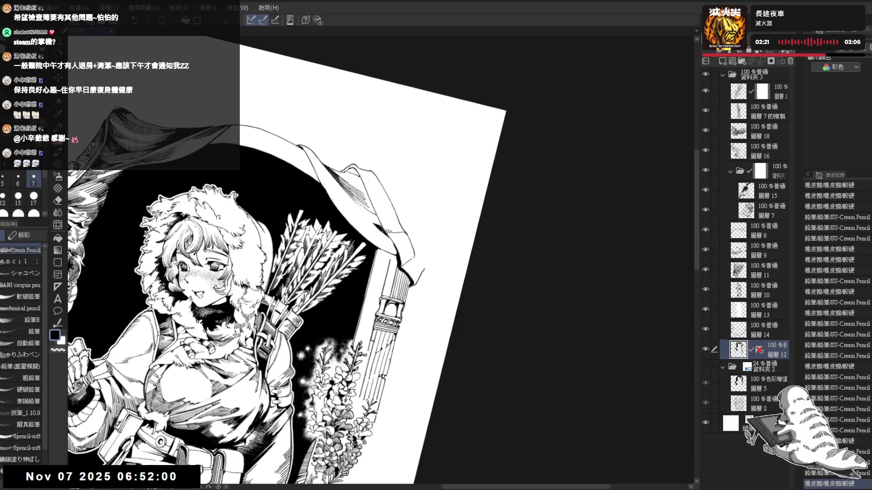
{"action": "key", "text": "e"}
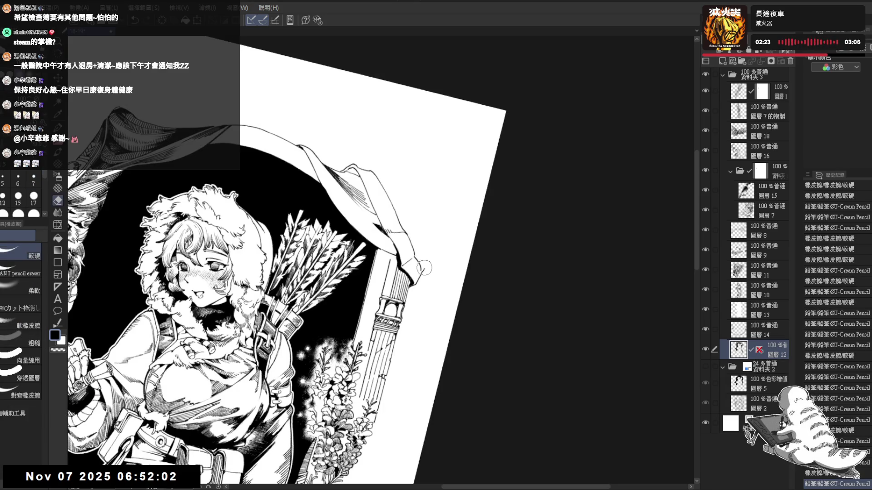
{"action": "left_click_drag", "start_coordinate": [431, 263], "coordinate": [416, 277]}
{"action": "key", "text": "p"}
{"action": "key", "text": "ctrl+at"}
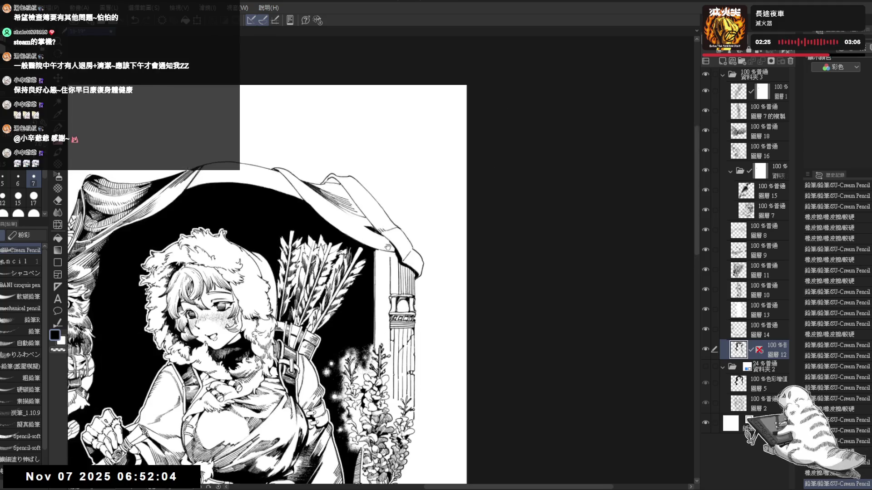
{"action": "scroll", "coordinate": [443, 85], "scroll_direction": "up", "scroll_amount": 3}
{"action": "scroll", "coordinate": [442, 85], "scroll_direction": "down", "scroll_amount": 2}
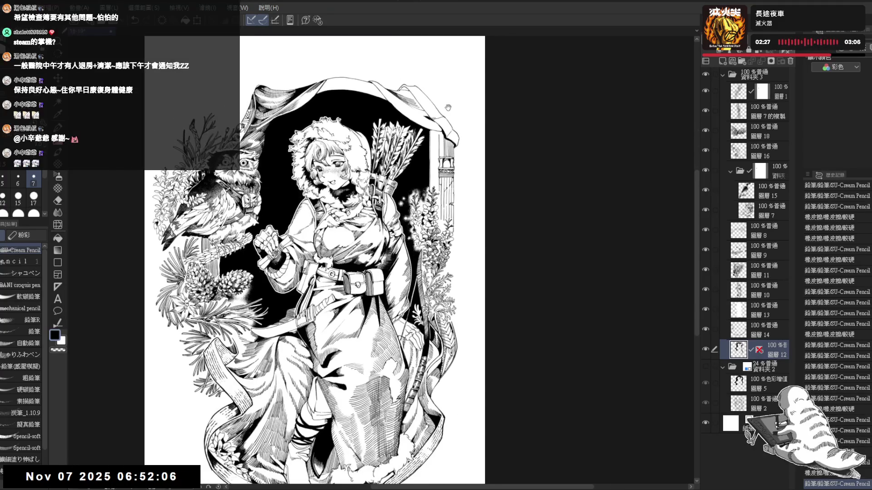
Step: Use Change Canvas Size (Ctrl+T) to pull the top and right edges inward and apply
{"action": "left_click_drag", "start_coordinate": [433, 129], "coordinate": [441, 132]}
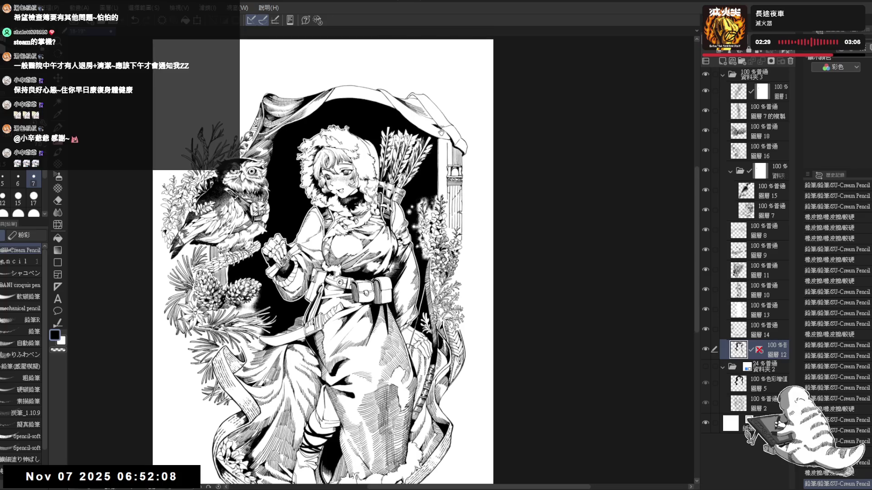
{"action": "scroll", "coordinate": [441, 132], "scroll_direction": "down", "scroll_amount": 3}
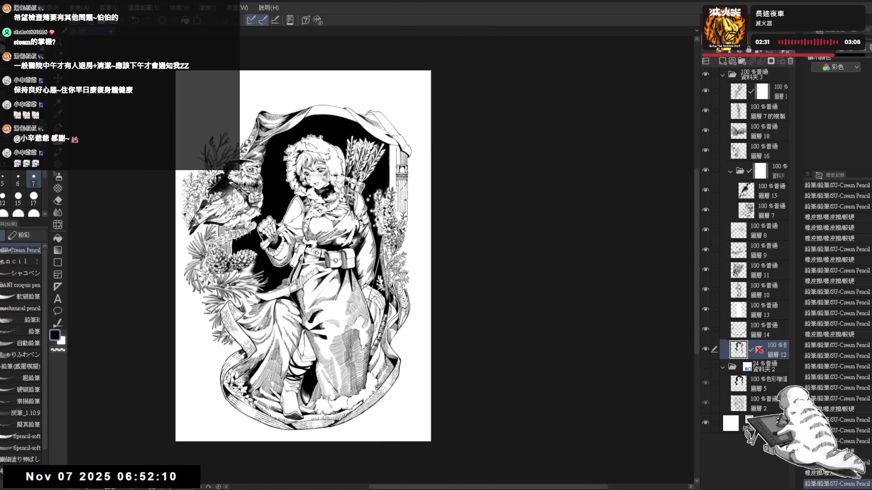
{"action": "key", "text": "ctrl+t"}
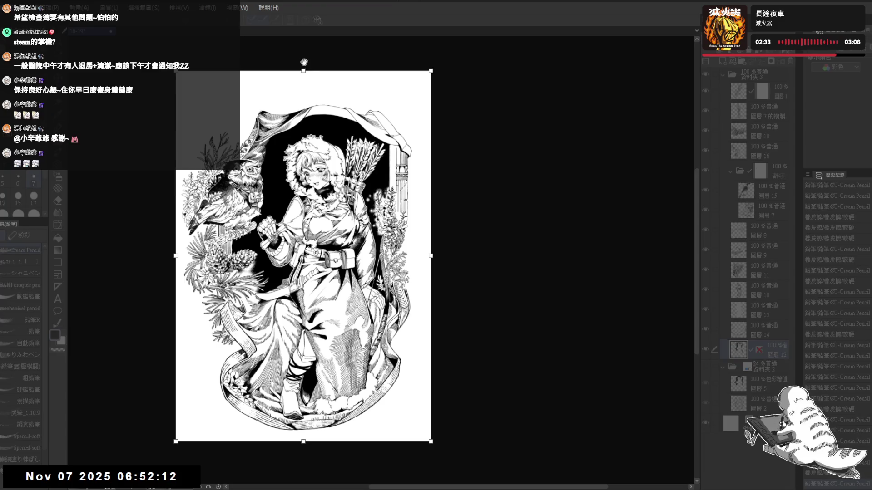
{"action": "left_click_drag", "start_coordinate": [303, 71], "coordinate": [304, 86]}
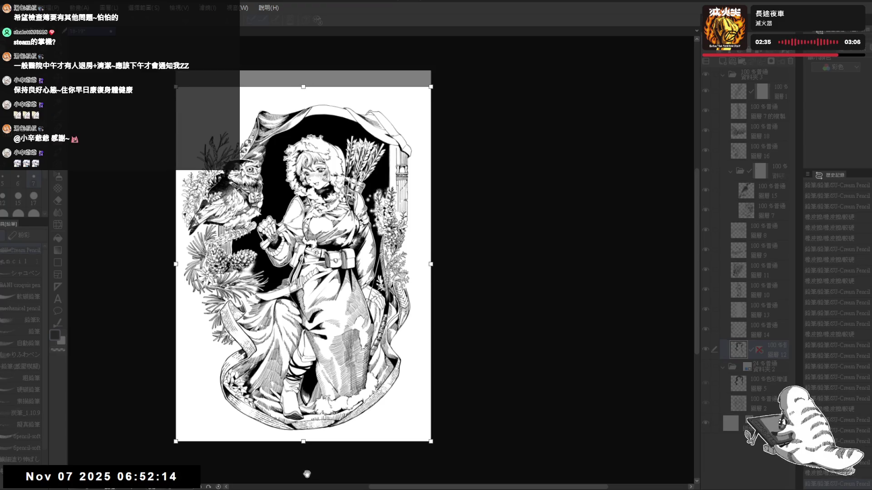
{"action": "left_click_drag", "start_coordinate": [427, 264], "coordinate": [423, 264]}
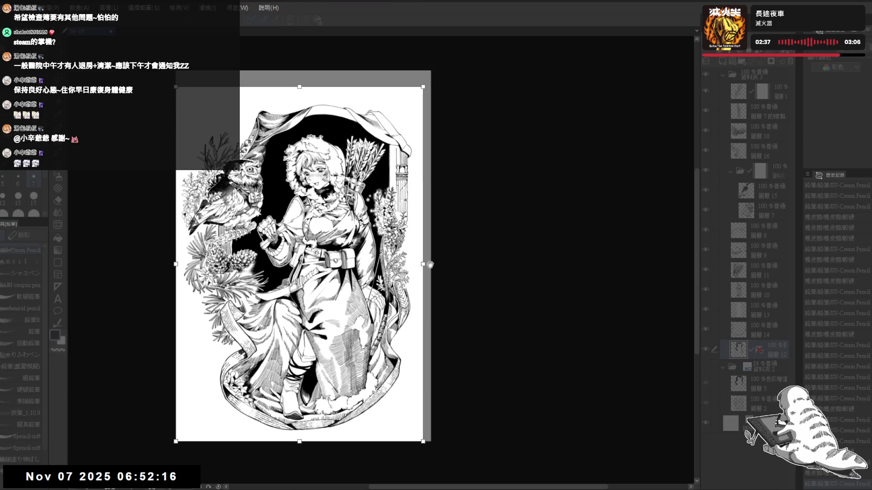
{"action": "key", "text": "Return"}
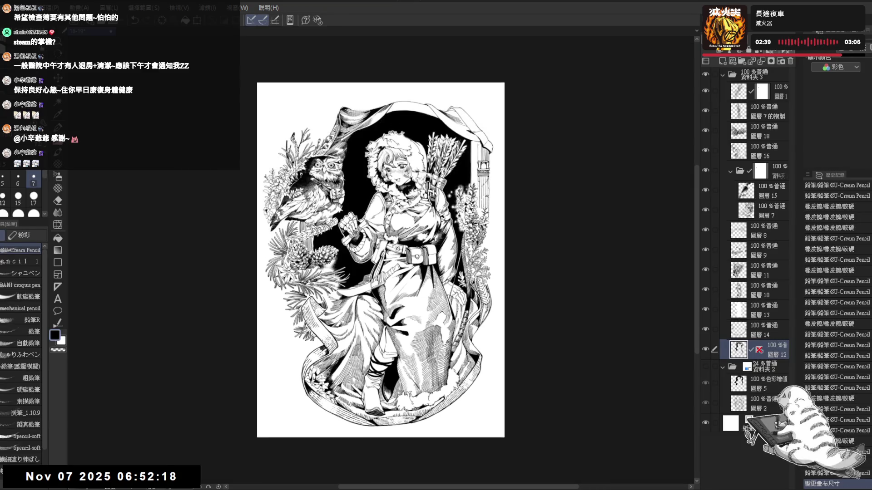
{"action": "scroll", "coordinate": [466, 137], "scroll_direction": "up", "scroll_amount": 2}
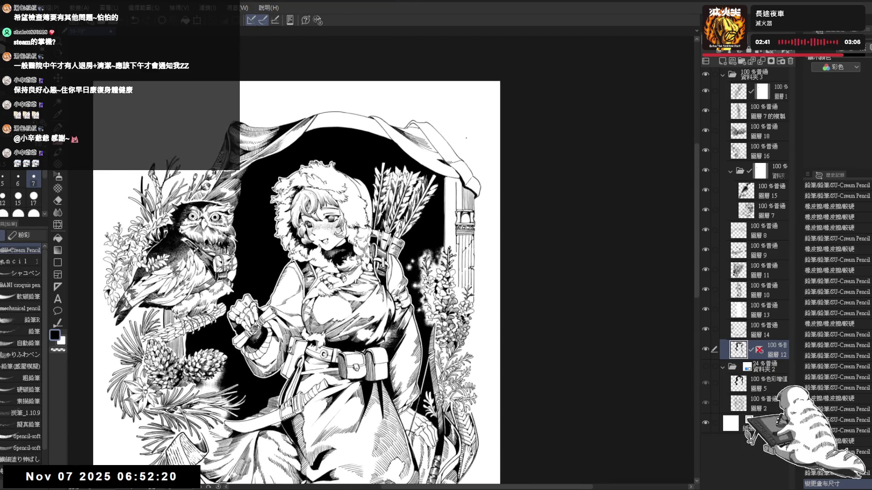
Step: Auto-select the hood cloth area, adding two more regions further down the cloth
{"action": "scroll", "coordinate": [466, 137], "scroll_direction": "up", "scroll_amount": 2}
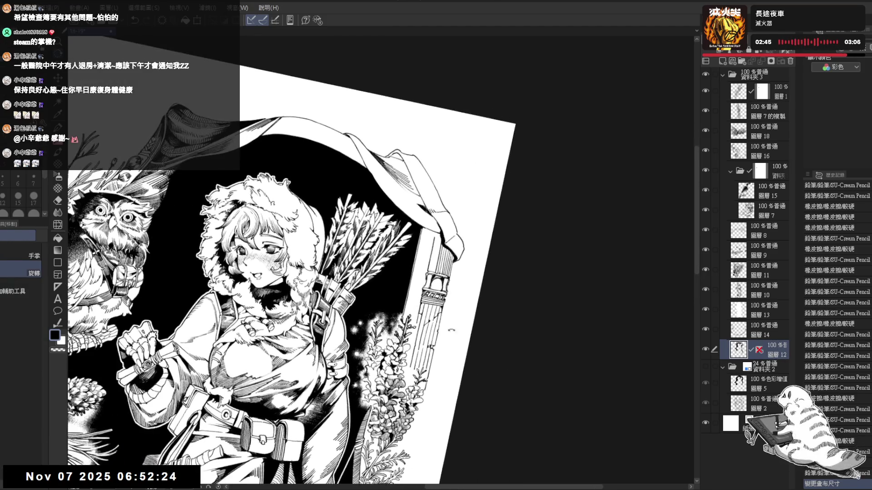
{"action": "key", "text": "asciicircum"}
{"action": "key", "text": "w"}
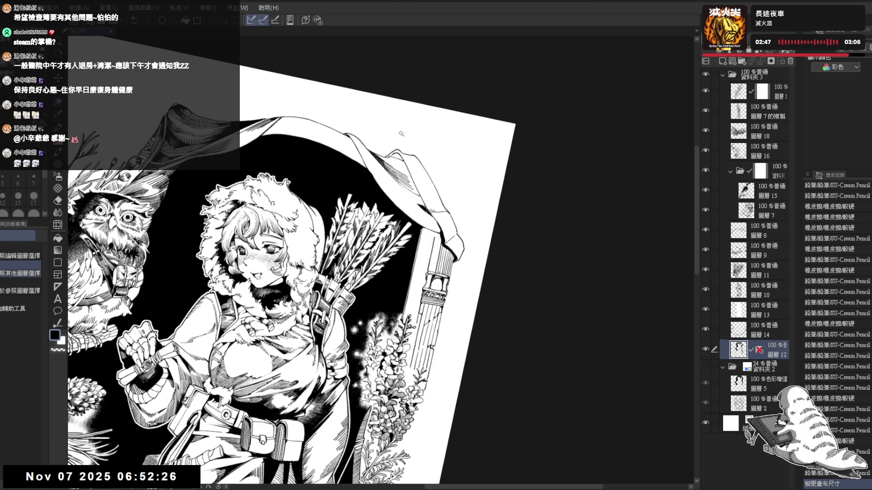
{"action": "left_click", "coordinate": [420, 172]}
{"action": "left_click", "coordinate": [435, 211]}
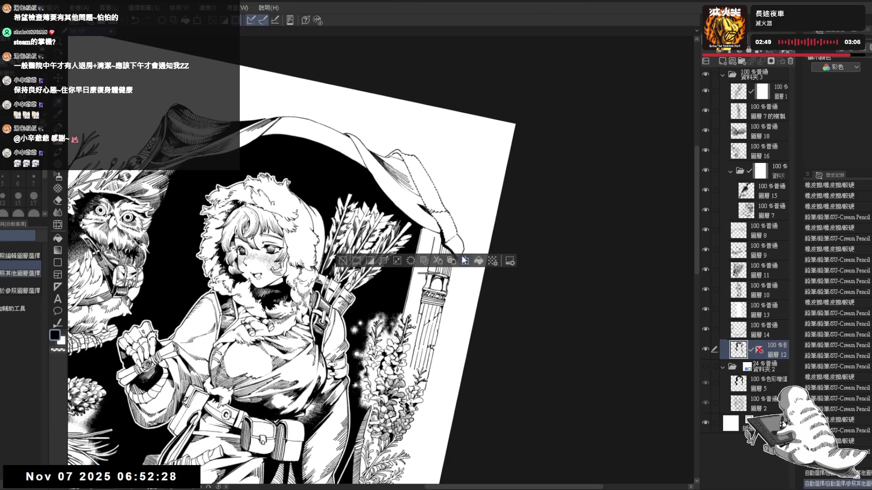
{"action": "left_click", "coordinate": [453, 223]}
{"action": "key", "text": "minus"}
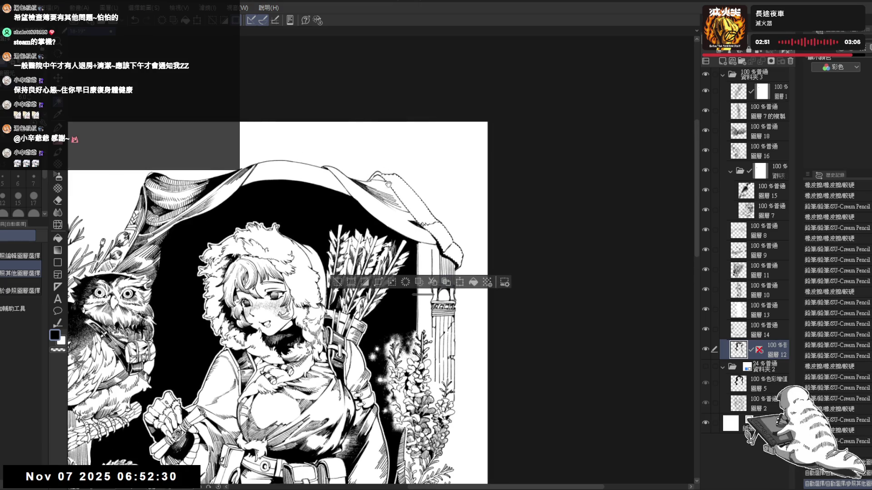
Step: Choose the Hatch Pen Line A sub-tool and draw the first hatch strokes on the hood cloth
{"action": "left_click", "coordinate": [59, 201]}
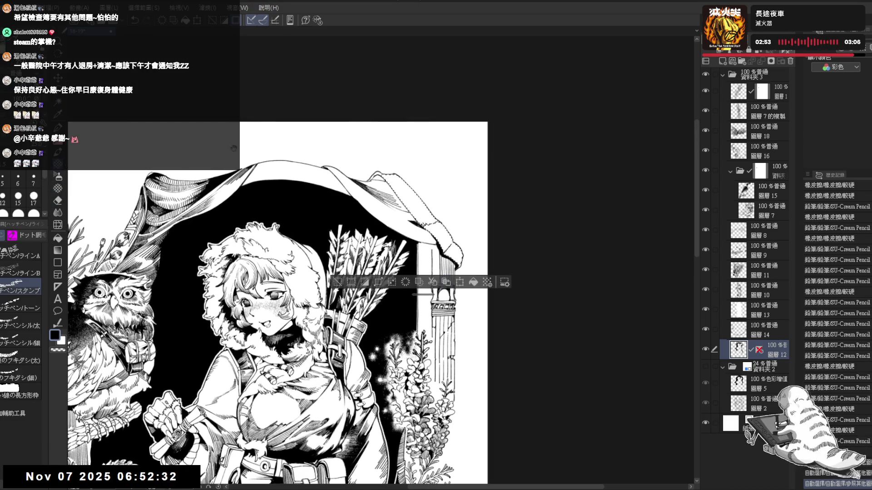
{"action": "left_click", "coordinate": [23, 252]}
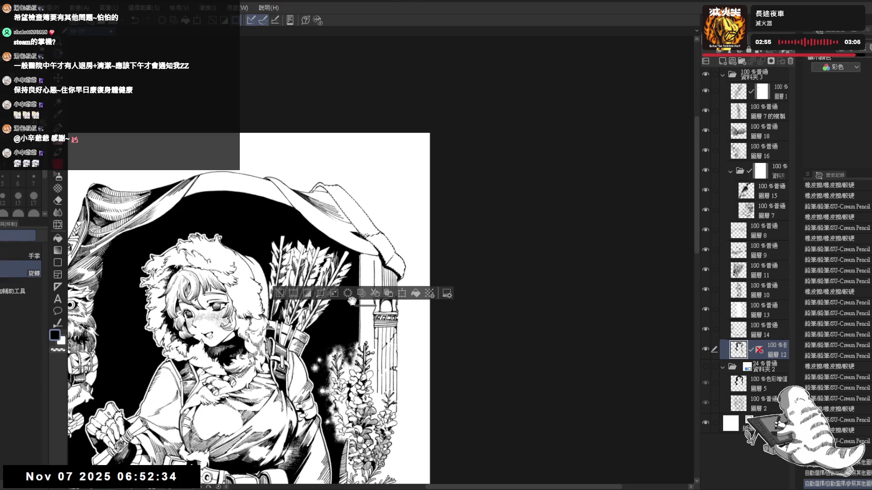
{"action": "key", "text": "asciicircum"}
{"action": "left_click_drag", "start_coordinate": [385, 222], "coordinate": [389, 240]}
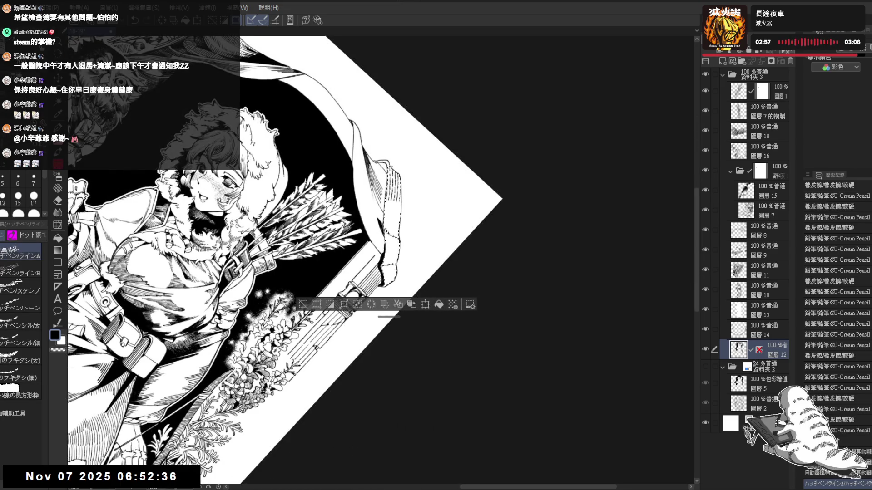
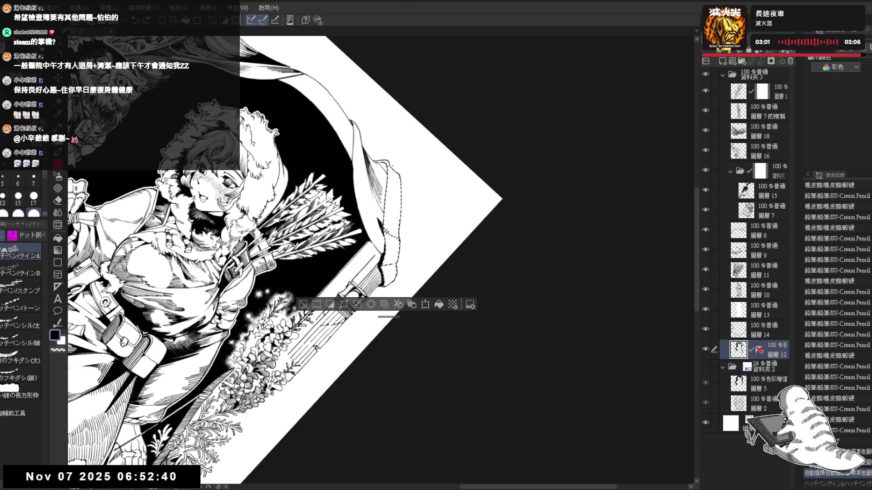
Step: Undo a stray stroke, tilt the canvas, and erase small ink marks near the face
{"action": "left_click_drag", "start_coordinate": [403, 196], "coordinate": [402, 176]}
{"action": "key", "text": "ctrl+z"}
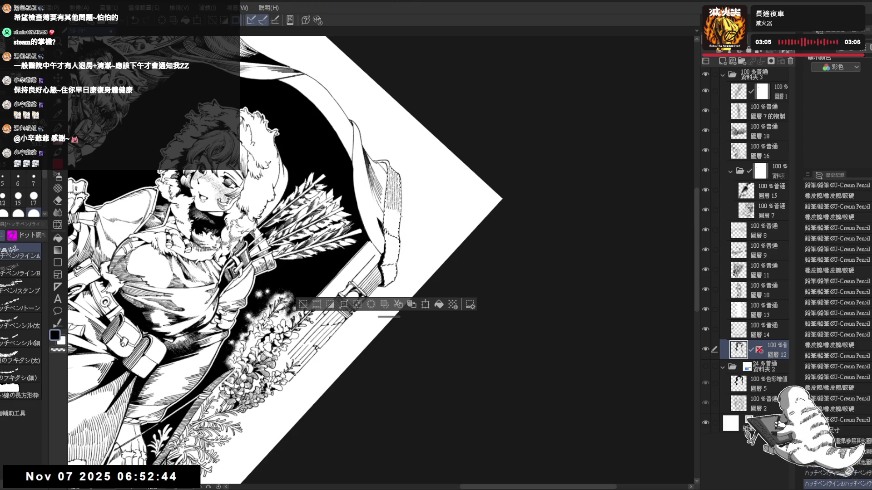
{"action": "key", "text": "r"}
{"action": "mouse_move", "coordinate": [385, 232]}
{"action": "left_mouse_down"}
{"action": "mouse_move", "coordinate": [354, 254]}
{"action": "mouse_move", "coordinate": [383, 231]}
{"action": "mouse_move", "coordinate": [363, 254]}
{"action": "left_mouse_up"}
{"action": "key", "text": "p"}
{"action": "key", "text": "e"}
{"action": "key", "text": "p"}
{"action": "key", "text": "p"}
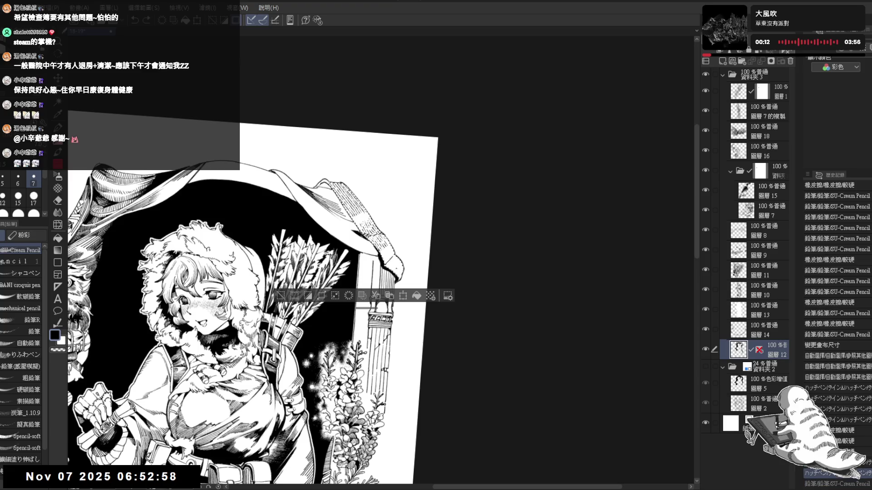
Step: Rotate the canvas about 25° clockwise and erase small stray marks in the line art
{"action": "key", "text": "r"}
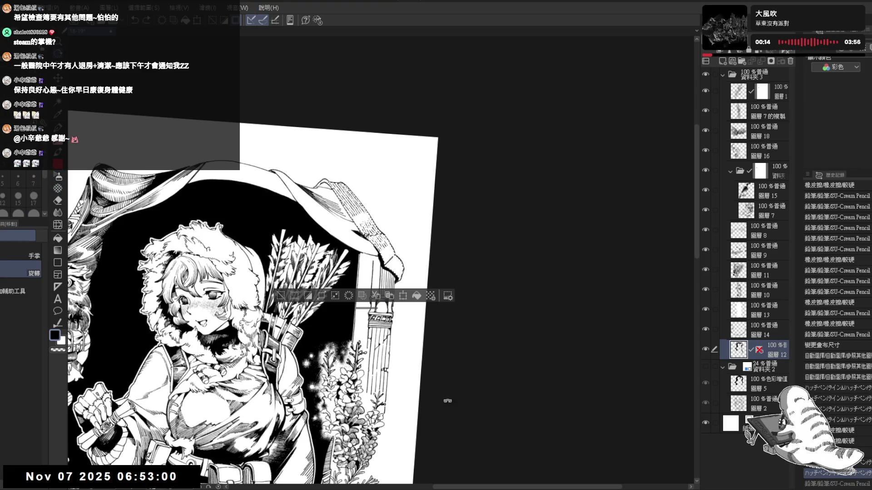
{"action": "left_click_drag", "start_coordinate": [447, 401], "coordinate": [422, 436]}
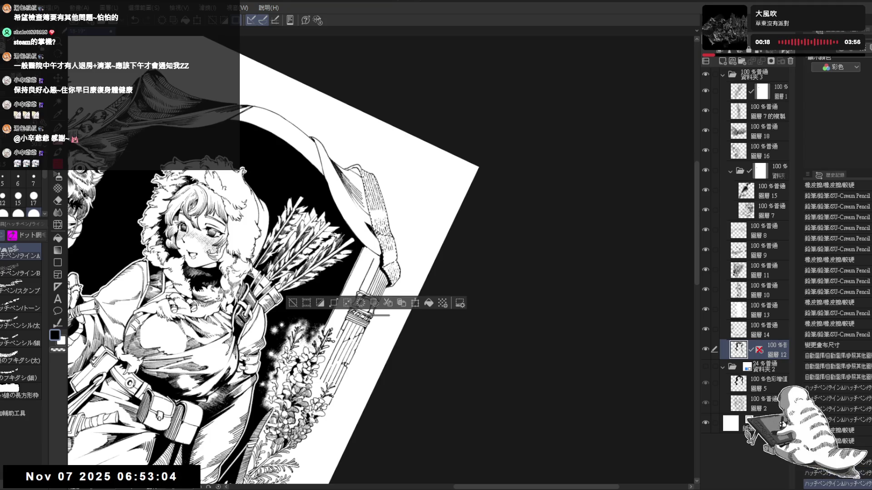
{"action": "key", "text": "e"}
{"action": "left_click_drag", "start_coordinate": [390, 252], "coordinate": [396, 256]}
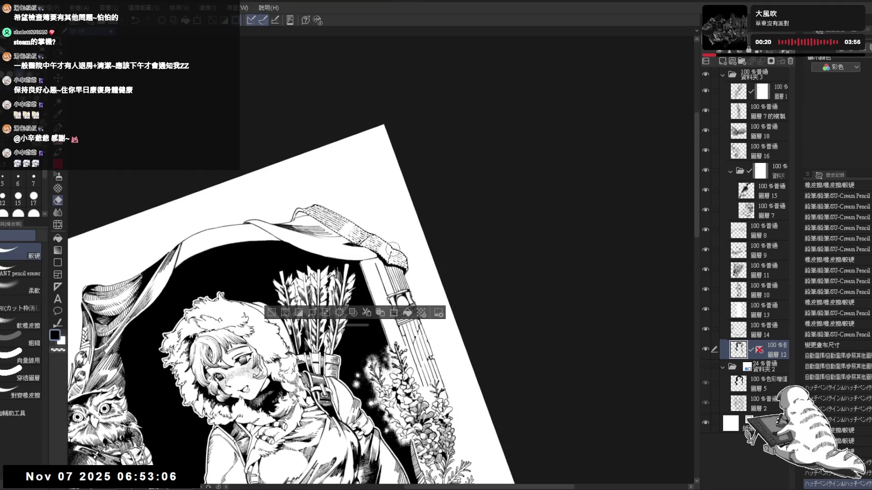
{"action": "key", "text": "p"}
{"action": "key", "text": "ctrl+d"}
{"action": "key", "text": "minus"}
{"action": "key", "text": "minus"}
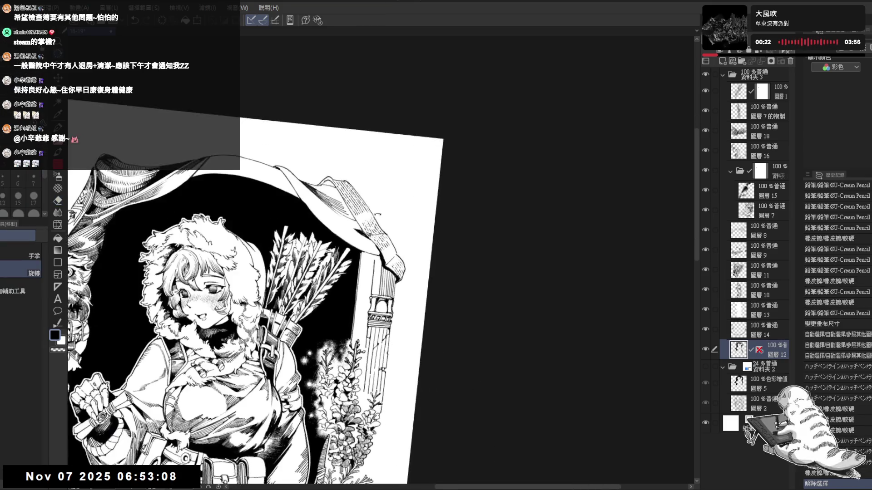
{"action": "key", "text": "e"}
{"action": "left_click_drag", "start_coordinate": [386, 234], "coordinate": [386, 223]}
{"action": "key", "text": "p"}
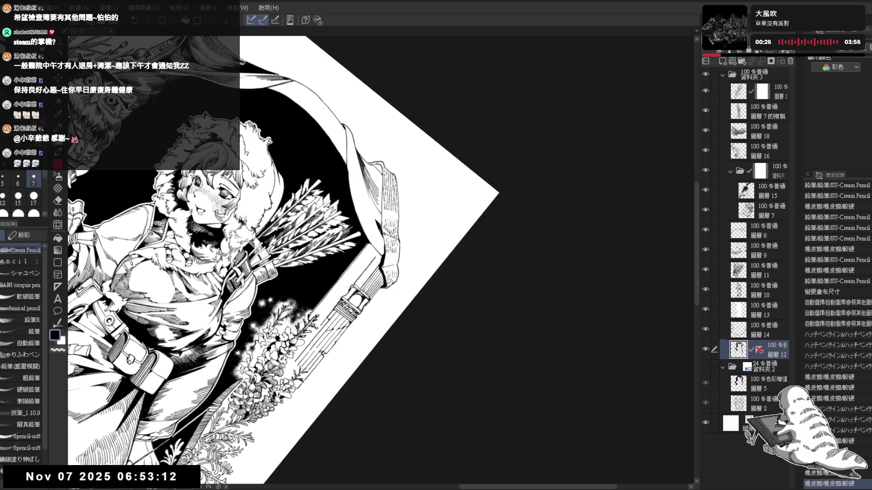
Step: Add small pencil strokes to the face and quiver lines, erasing briefly between them
{"action": "key", "text": "asciicircum"}
{"action": "mouse_move", "coordinate": [381, 282]}
{"action": "left_mouse_down"}
{"action": "mouse_move", "coordinate": [389, 280]}
{"action": "mouse_move", "coordinate": [379, 233]}
{"action": "left_mouse_up"}
{"action": "key", "text": "e"}
{"action": "key", "text": "p"}
{"action": "left_click_drag", "start_coordinate": [385, 263], "coordinate": [385, 250]}
{"action": "left_click_drag", "start_coordinate": [387, 263], "coordinate": [392, 235]}
{"action": "key", "text": "e"}
{"action": "key", "text": "p"}
{"action": "key", "text": "minus"}
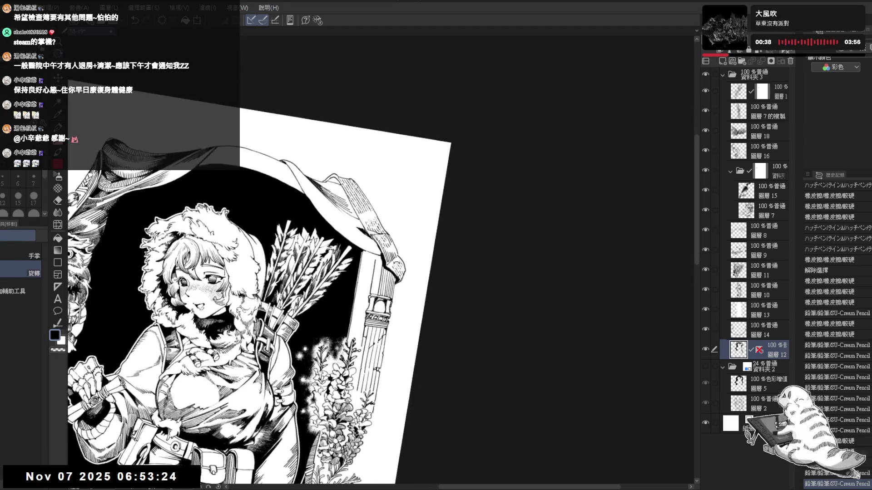
{"action": "left_click_drag", "start_coordinate": [403, 279], "coordinate": [401, 269]}
Step: Undo the last pencil detail, then begin redoing strokes while rocking the view rotation
{"action": "key", "text": "ctrl+z"}
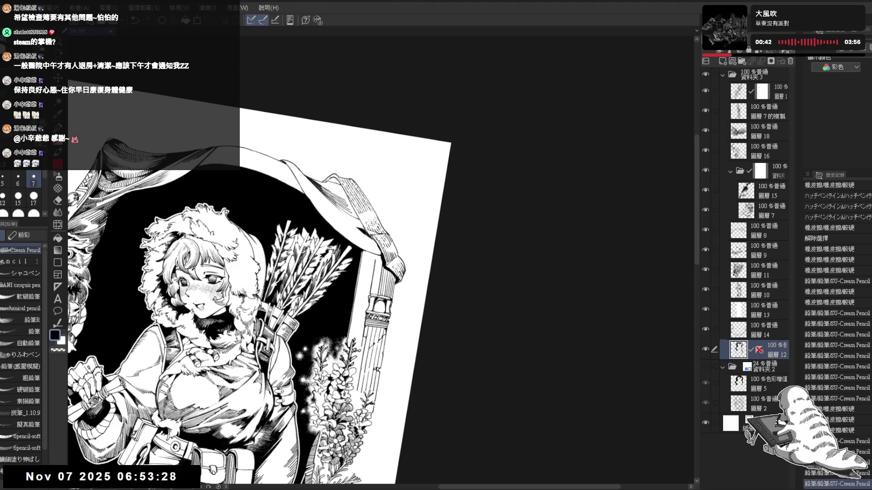
{"action": "key", "text": "asciicircum"}
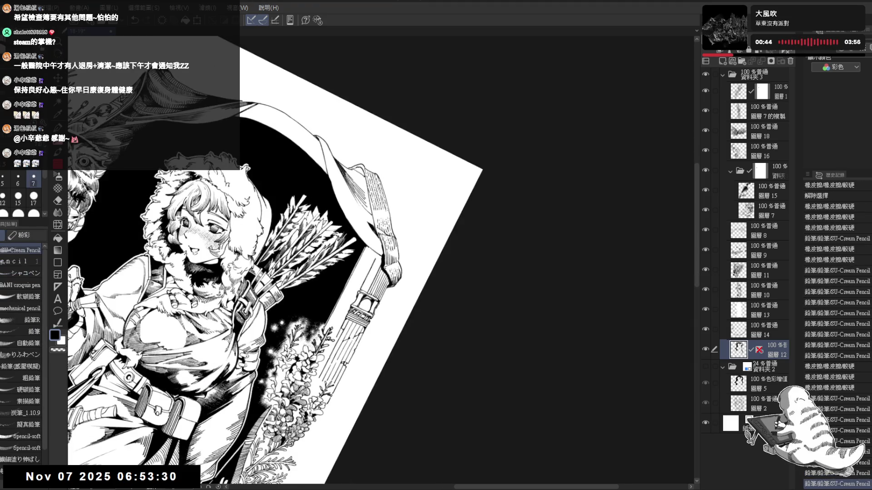
{"action": "key", "text": "ctrl+y"}
{"action": "key", "text": "ctrl+y"}
{"action": "key", "text": "ctrl+y"}
{"action": "key", "text": "ctrl+y"}
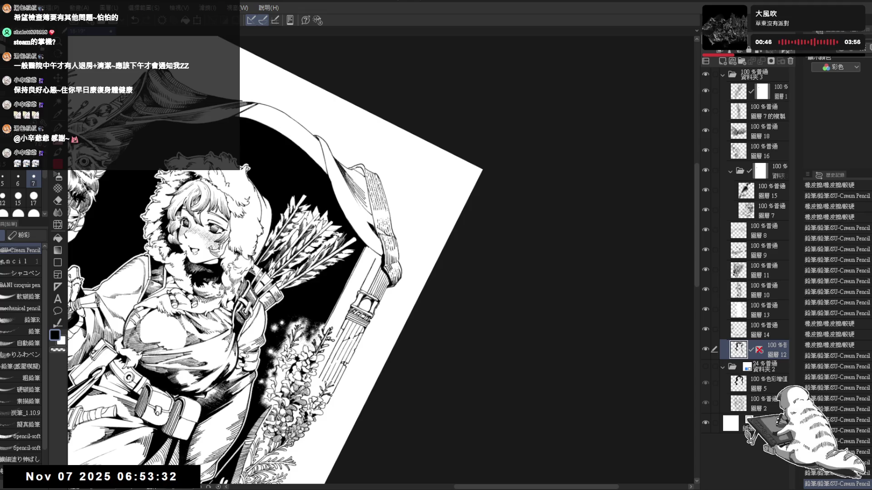
{"action": "key", "text": "asciicircum"}
{"action": "key", "text": "asciicircum"}
{"action": "key", "text": "ctrl+y"}
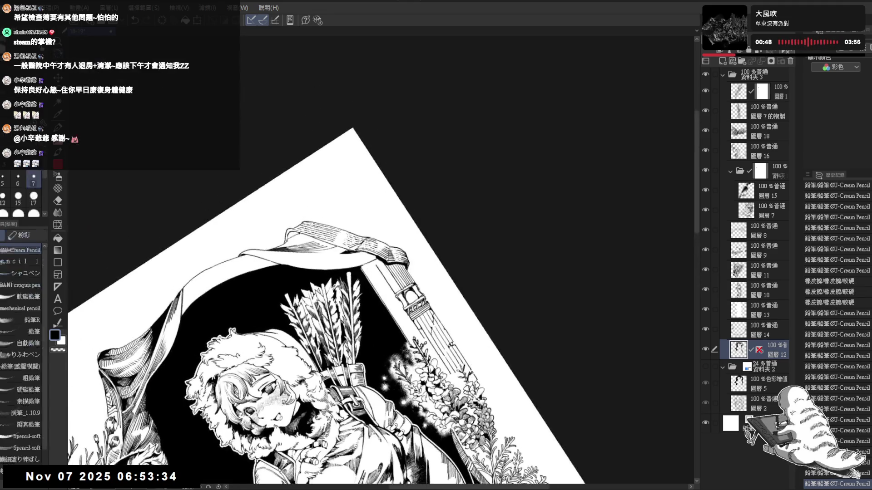
{"action": "key", "text": "ctrl+y"}
{"action": "key", "text": "minus"}
{"action": "key", "text": "ctrl+y"}
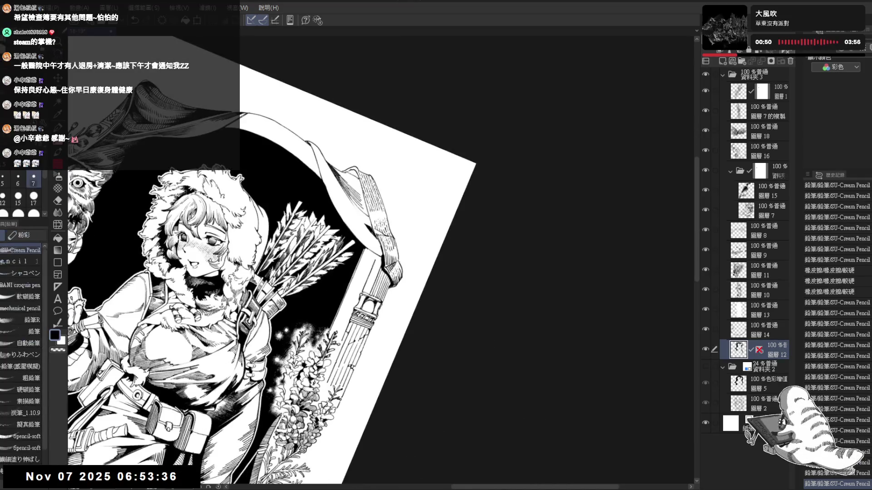
{"action": "key", "text": "minus"}
Step: Keep redoing the undone pencil strokes up to the fill step
{"action": "key", "text": "ctrl+y"}
{"action": "key", "text": "asciicircum"}
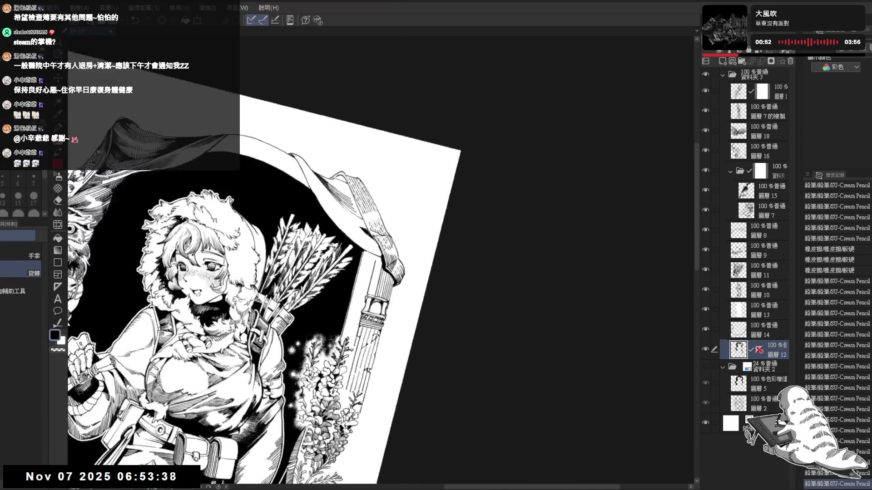
{"action": "key", "text": "asciicircum"}
{"action": "key", "text": "ctrl+y"}
{"action": "key", "text": "ctrl+y"}
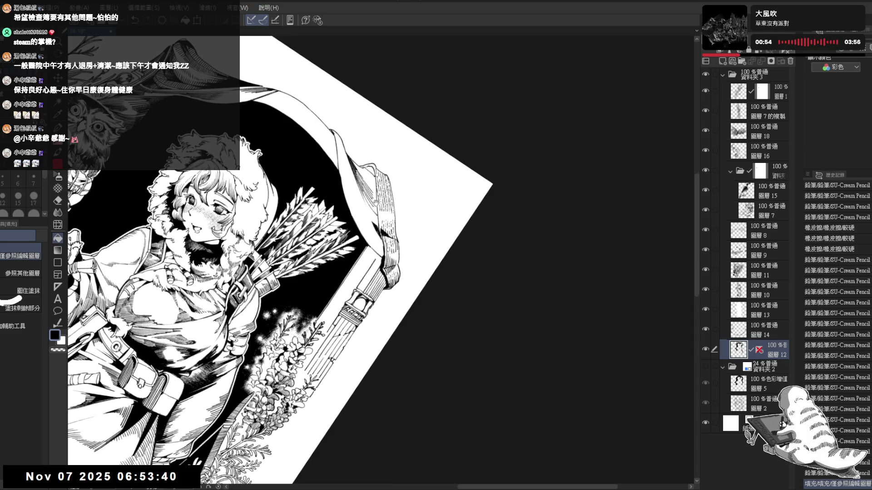
{"action": "key", "text": "minus"}
{"action": "key", "text": "ctrl+y"}
{"action": "key", "text": "ctrl+y"}
{"action": "key", "text": "ctrl+y"}
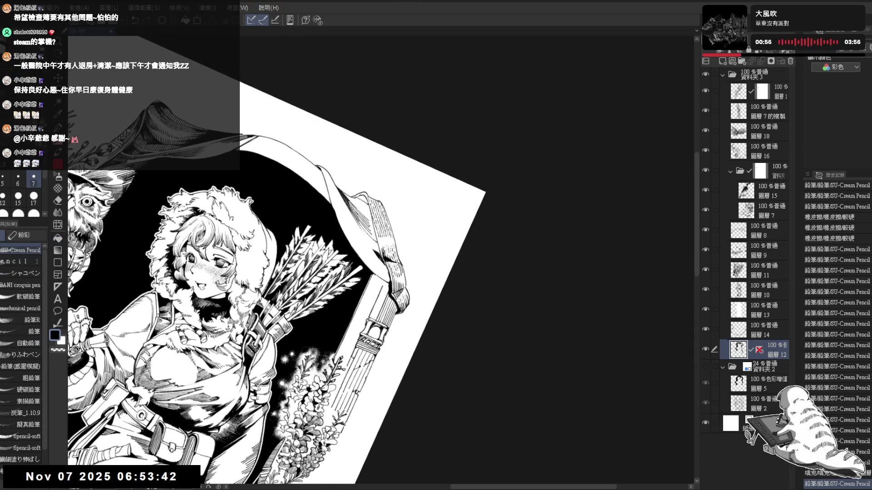
{"action": "key", "text": "ctrl+y"}
{"action": "key", "text": "ctrl+y"}
{"action": "key", "text": "ctrl+y"}
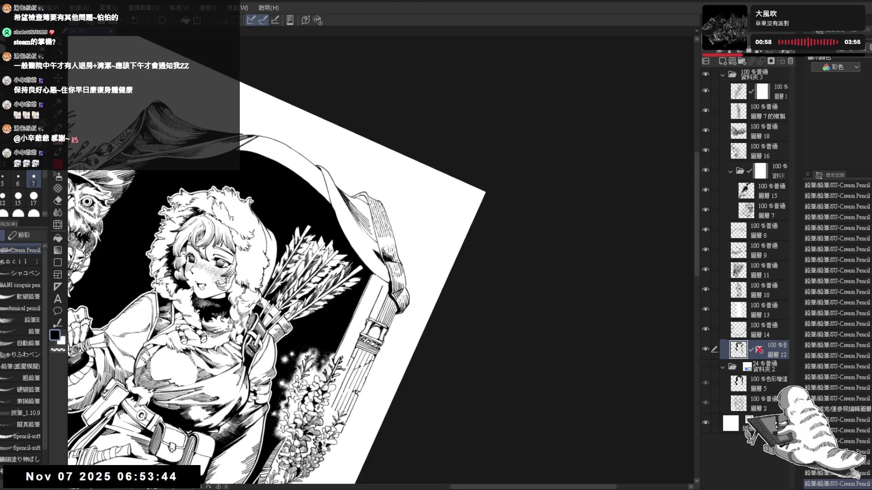
{"action": "key", "text": "ctrl+y"}
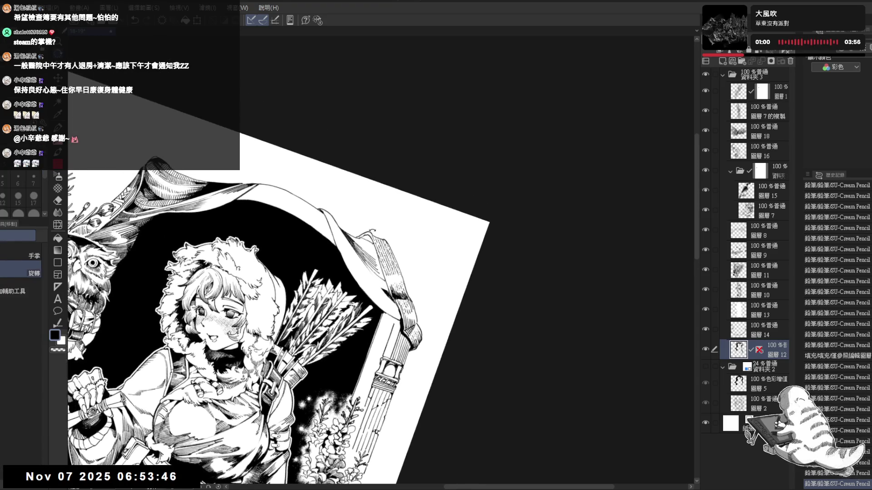
{"action": "key", "text": "e"}
{"action": "key", "text": "ctrl+y"}
{"action": "key", "text": "ctrl+y"}
{"action": "key", "text": "ctrl+y"}
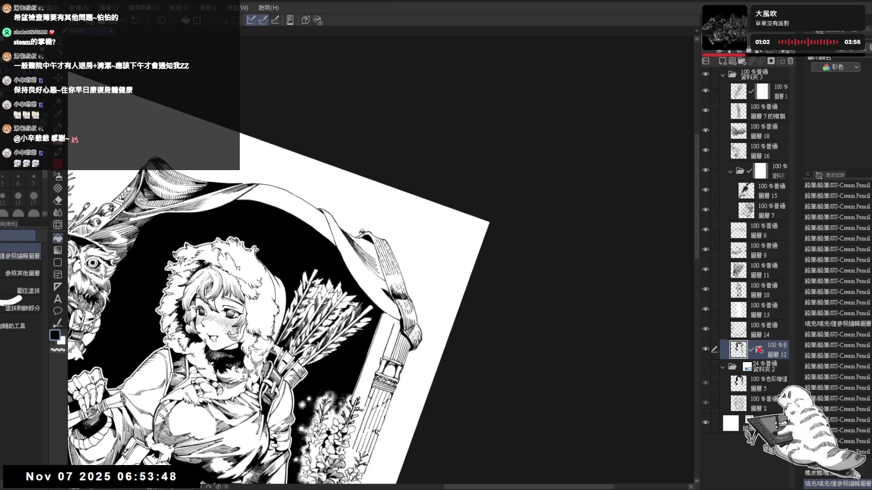
{"action": "key", "text": "p"}
Step: Step back one stroke, then redo the remaining strokes past the eraser and fill steps
{"action": "key", "text": "ctrl+y"}
{"action": "key", "text": "ctrl+y"}
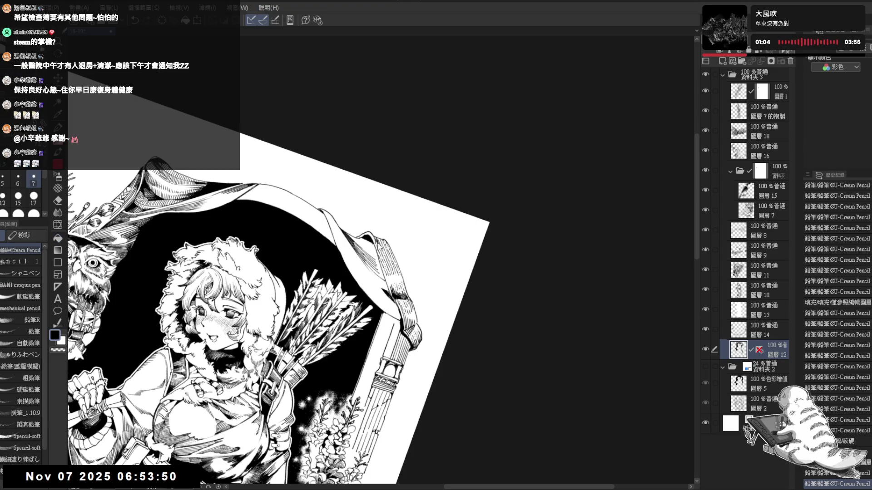
{"action": "key", "text": "ctrl+z"}
{"action": "key", "text": "ctrl+y"}
{"action": "key", "text": "ctrl+y"}
{"action": "key", "text": "ctrl+y"}
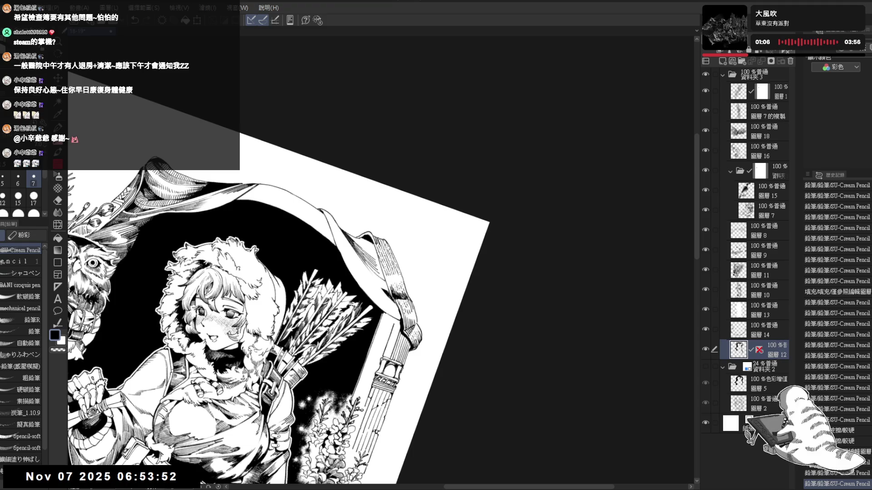
{"action": "key", "text": "ctrl+y"}
{"action": "key", "text": "ctrl+y"}
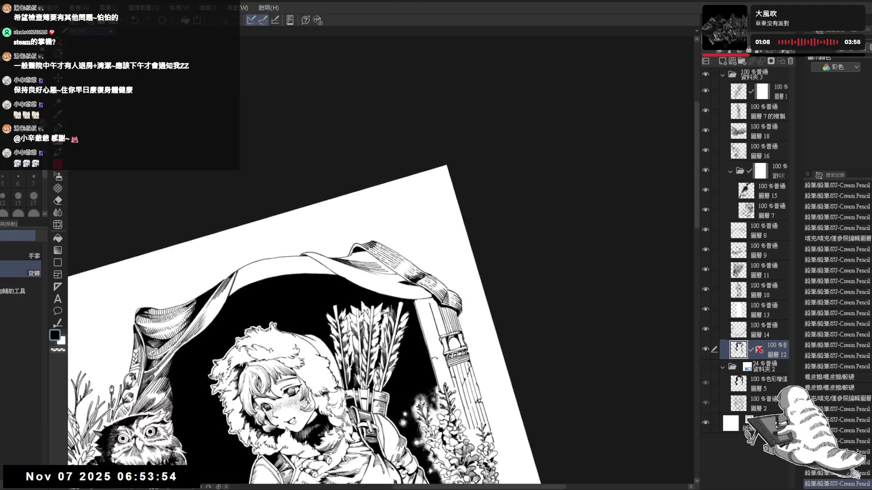
{"action": "key", "text": "ctrl+y"}
{"action": "key", "text": "ctrl+y"}
{"action": "key", "text": "ctrl+y"}
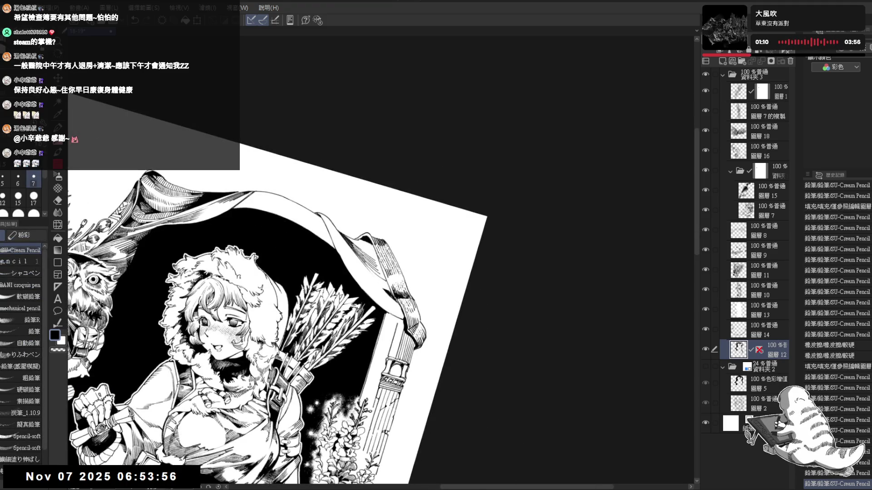
{"action": "key", "text": "ctrl+y"}
{"action": "key", "text": "ctrl+y"}
{"action": "key", "text": "ctrl+y"}
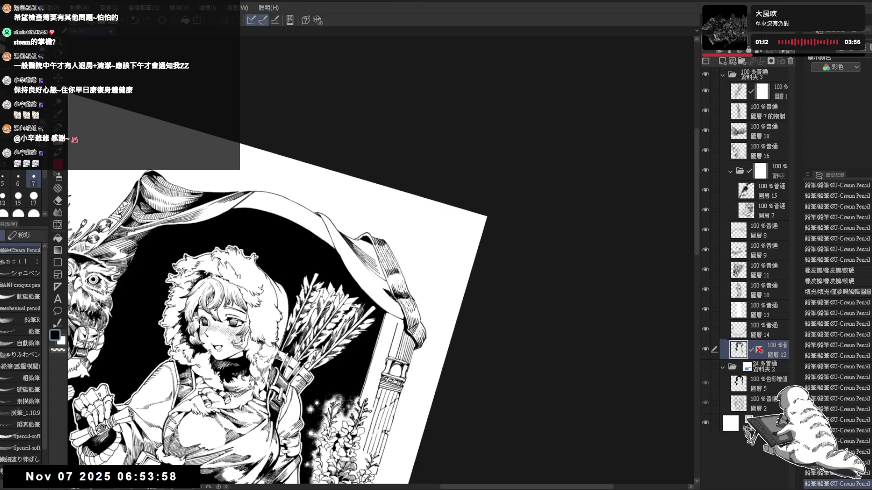
{"action": "key", "text": "ctrl+y"}
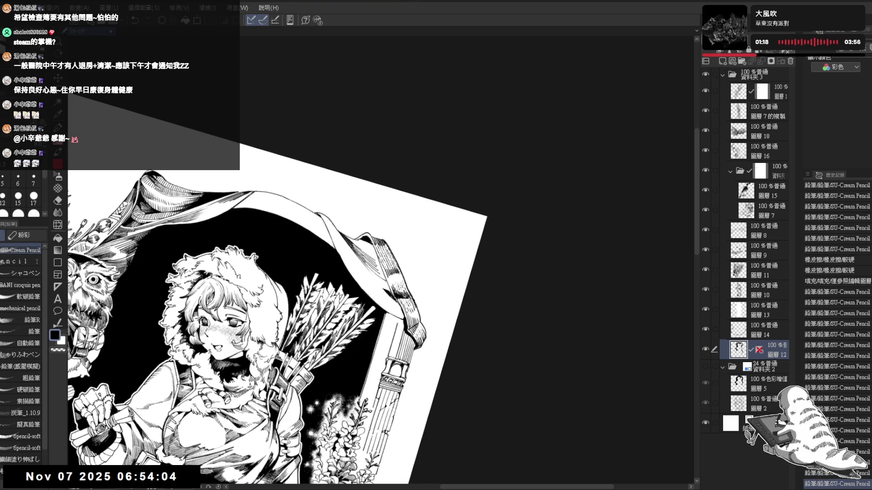
{"action": "key", "text": "ctrl+y"}
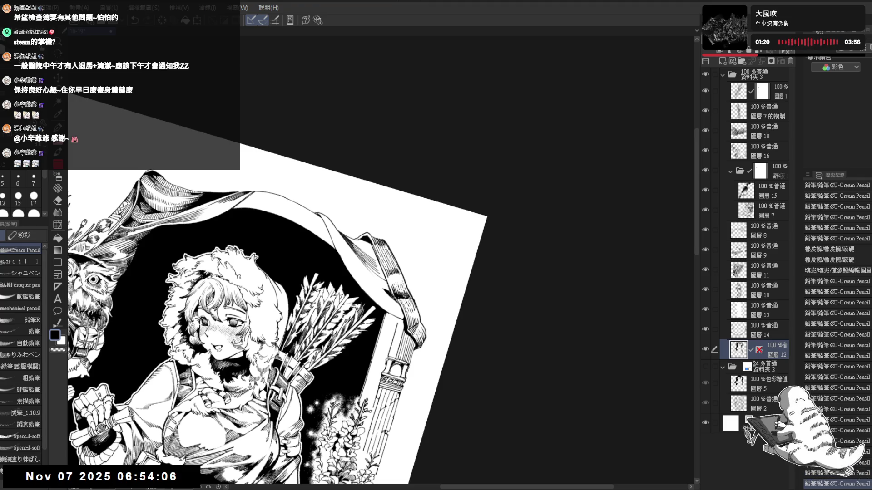
Step: Rotate the canvas about 100° clockwise and redo the remaining eraser cleanup steps
{"action": "key", "text": "ctrl+y"}
{"action": "key", "text": "ctrl+y"}
{"action": "mouse_move", "coordinate": [454, 227]}
{"action": "left_mouse_down"}
{"action": "mouse_move", "coordinate": [499, 281]}
{"action": "mouse_move", "coordinate": [522, 345]}
{"action": "mouse_move", "coordinate": [509, 400]}
{"action": "left_mouse_up"}
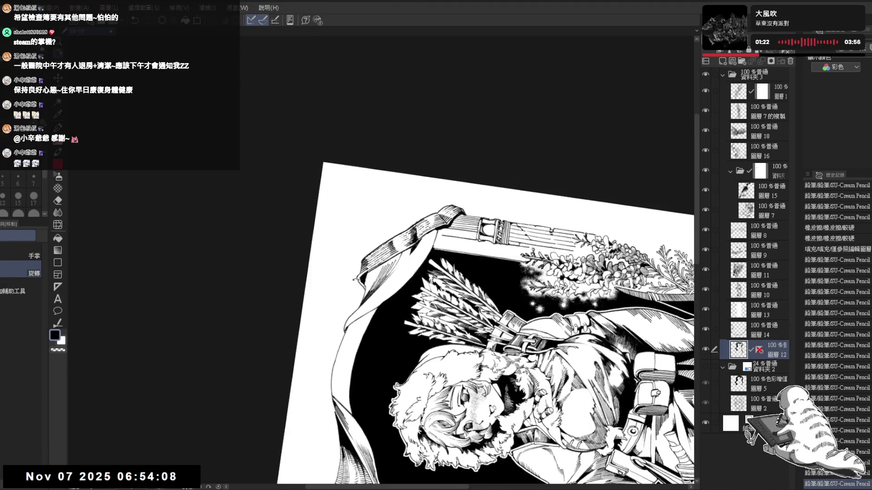
{"action": "key", "text": "p"}
{"action": "key", "text": "ctrl+y"}
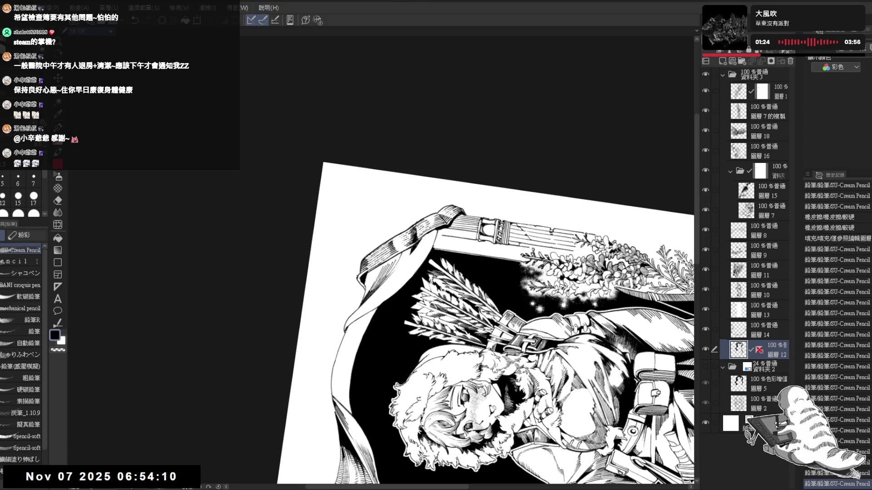
{"action": "key", "text": "ctrl+y"}
{"action": "key", "text": "ctrl+y"}
{"action": "key", "text": "ctrl+y"}
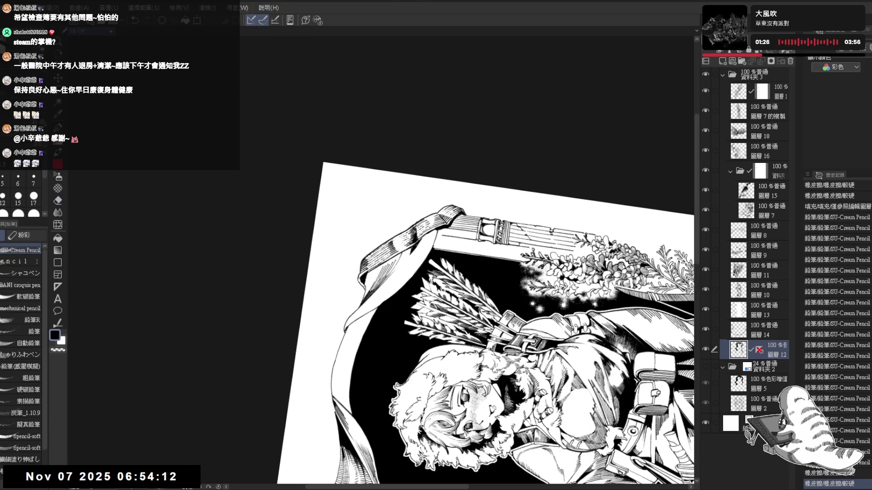
{"action": "key", "text": "ctrl+y"}
{"action": "key", "text": "e"}
{"action": "key", "text": "ctrl+y"}
{"action": "key", "text": "ctrl+y"}
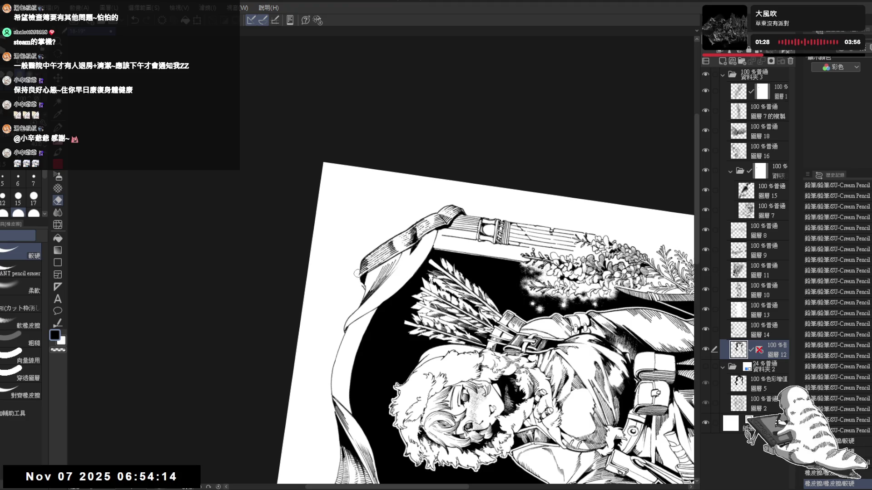
{"action": "key", "text": "ctrl+y"}
{"action": "key", "text": "p"}
{"action": "key", "text": "e"}
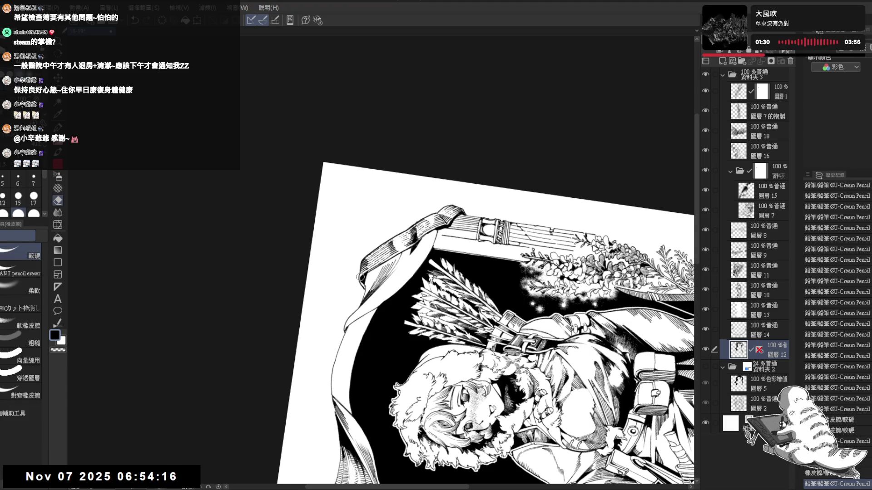
{"action": "key", "text": "ctrl+y"}
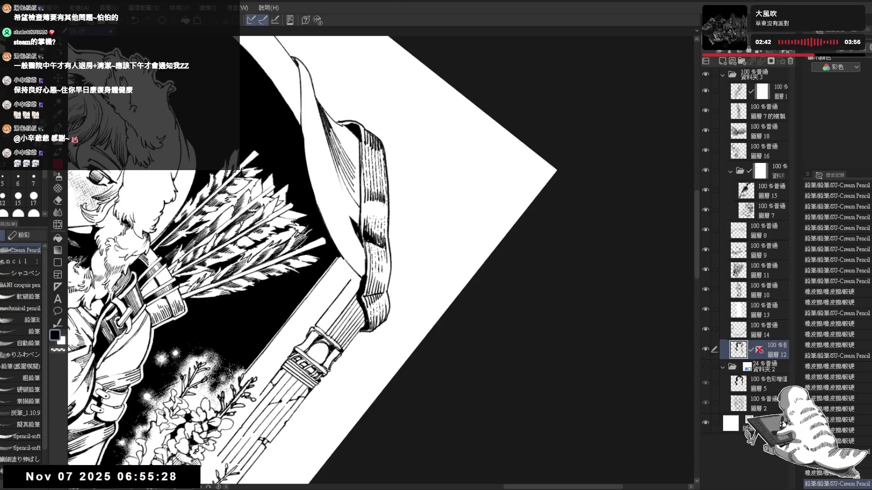
Step: Reset the canvas rotation to upright with Ctrl+0
{"action": "key", "text": "ctrl+0"}
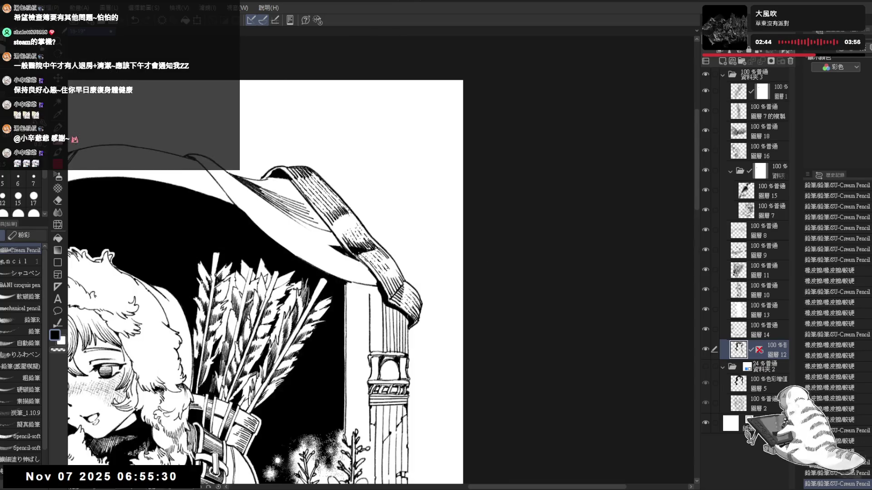
{"action": "scroll", "coordinate": [371, 193], "scroll_direction": "down", "scroll_amount": 5}
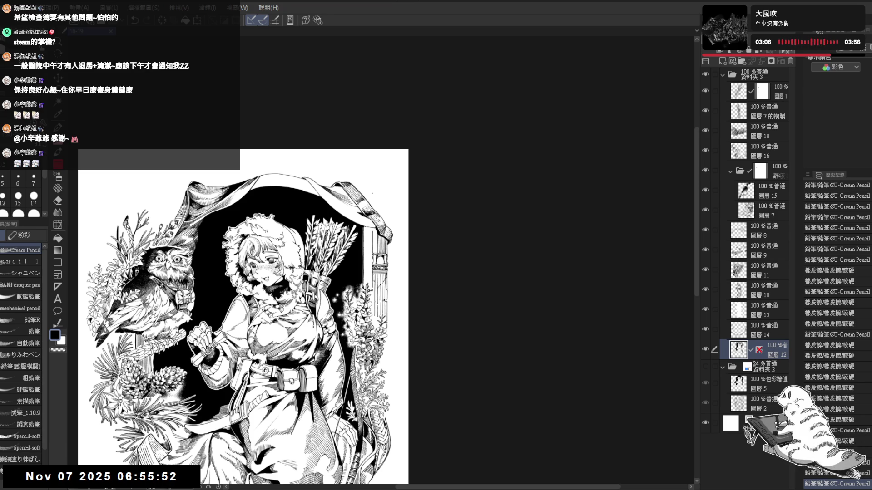
{"action": "scroll", "coordinate": [355, 197], "scroll_direction": "up", "scroll_amount": 3}
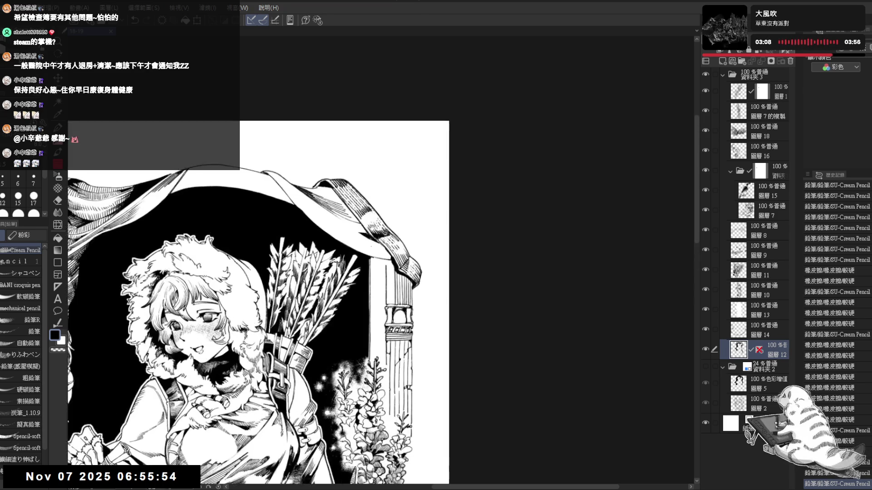
{"action": "mouse_move", "coordinate": [356, 197]}
{"action": "left_mouse_down"}
{"action": "mouse_move", "coordinate": [361, 239]}
{"action": "mouse_move", "coordinate": [371, 174]}
{"action": "mouse_move", "coordinate": [359, 223]}
{"action": "mouse_move", "coordinate": [365, 241]}
{"action": "mouse_move", "coordinate": [359, 236]}
{"action": "mouse_move", "coordinate": [367, 223]}
{"action": "mouse_move", "coordinate": [375, 244]}
{"action": "left_mouse_up"}
{"action": "key", "text": "e"}
{"action": "key", "text": "p"}
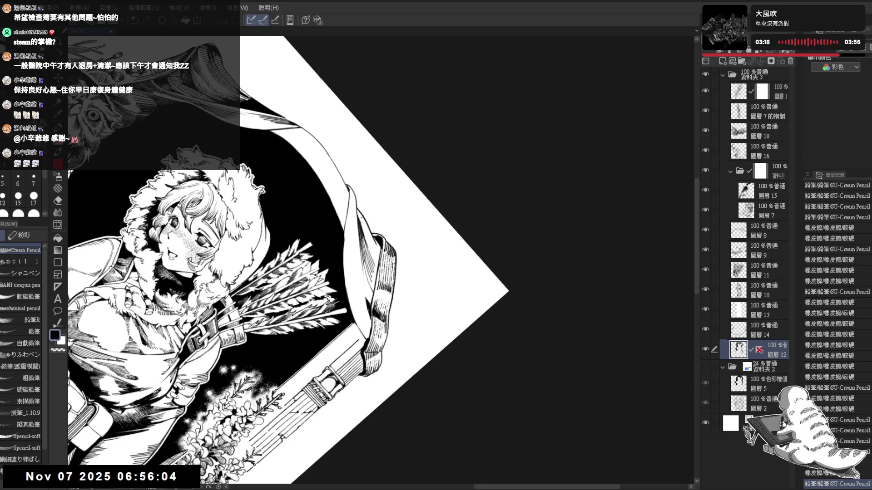
Step: Redraw and darken the line along the hood's edge and trim
{"action": "key", "text": "ctrl+z"}
{"action": "mouse_move", "coordinate": [358, 209]}
{"action": "left_mouse_down"}
{"action": "mouse_move", "coordinate": [375, 240]}
{"action": "mouse_move", "coordinate": [317, 190]}
{"action": "mouse_move", "coordinate": [358, 236]}
{"action": "mouse_move", "coordinate": [349, 230]}
{"action": "left_mouse_up"}
{"action": "key", "text": "p"}
{"action": "mouse_move", "coordinate": [371, 291]}
{"action": "left_mouse_down"}
{"action": "mouse_move", "coordinate": [384, 309]}
{"action": "mouse_move", "coordinate": [392, 302]}
{"action": "left_mouse_up"}
{"action": "key", "text": "ctrl+z"}
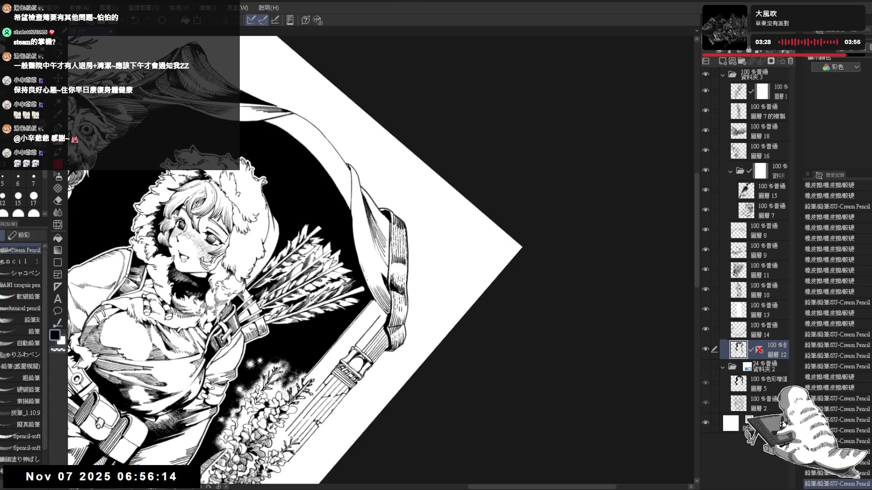
{"action": "mouse_move", "coordinate": [364, 271]}
{"action": "left_mouse_down"}
{"action": "mouse_move", "coordinate": [382, 292]}
{"action": "mouse_move", "coordinate": [354, 291]}
{"action": "mouse_move", "coordinate": [345, 318]}
{"action": "left_mouse_up"}
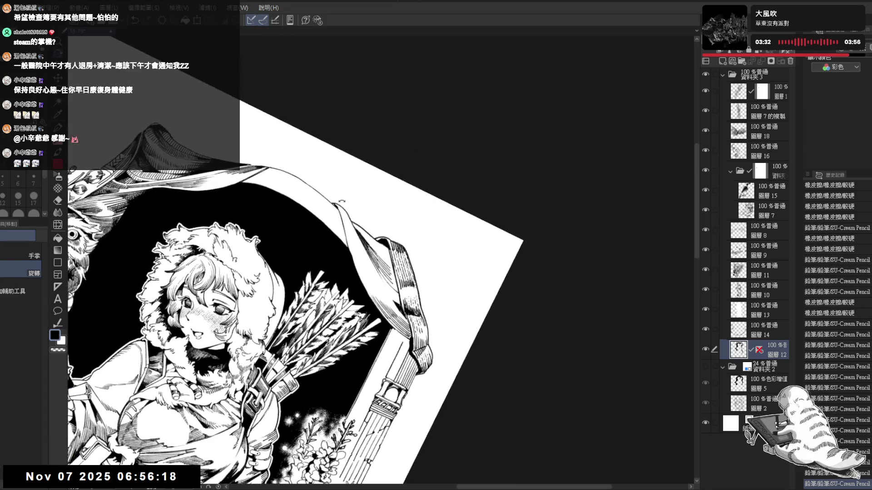
{"action": "left_click_drag", "start_coordinate": [342, 200], "coordinate": [350, 243]}
{"action": "left_click_drag", "start_coordinate": [338, 207], "coordinate": [347, 238]}
{"action": "left_click_drag", "start_coordinate": [342, 207], "coordinate": [347, 227]}
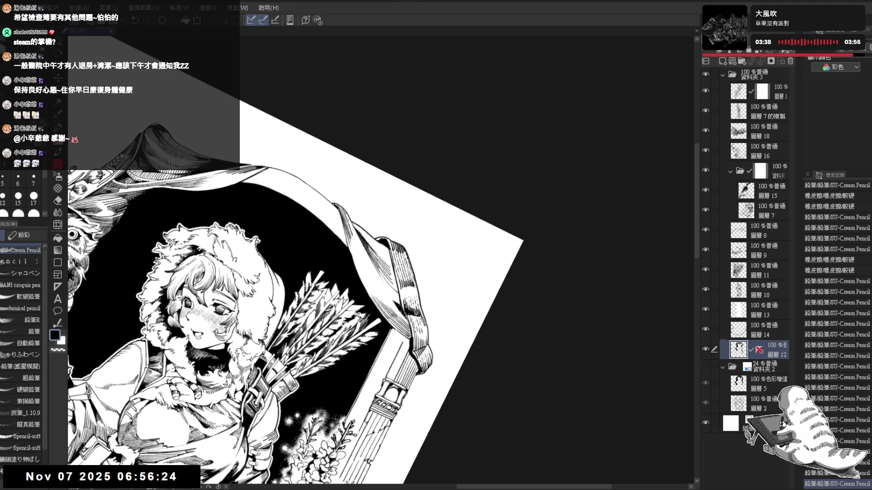
Step: Tilt the canvas slightly and add small touch-up strokes below the hood edge
{"action": "key", "text": "^"}
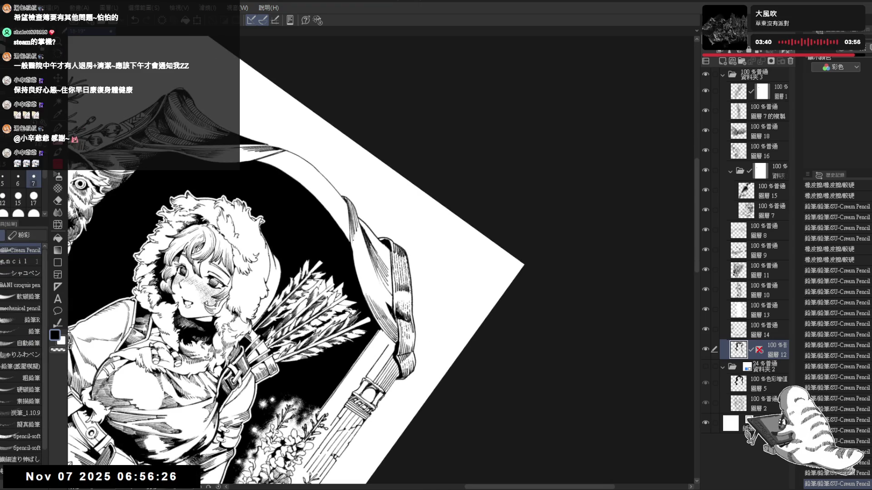
{"action": "left_click_drag", "start_coordinate": [354, 238], "coordinate": [356, 262]}
{"action": "key", "text": "ctrl+z"}
{"action": "left_click_drag", "start_coordinate": [358, 228], "coordinate": [358, 260]}
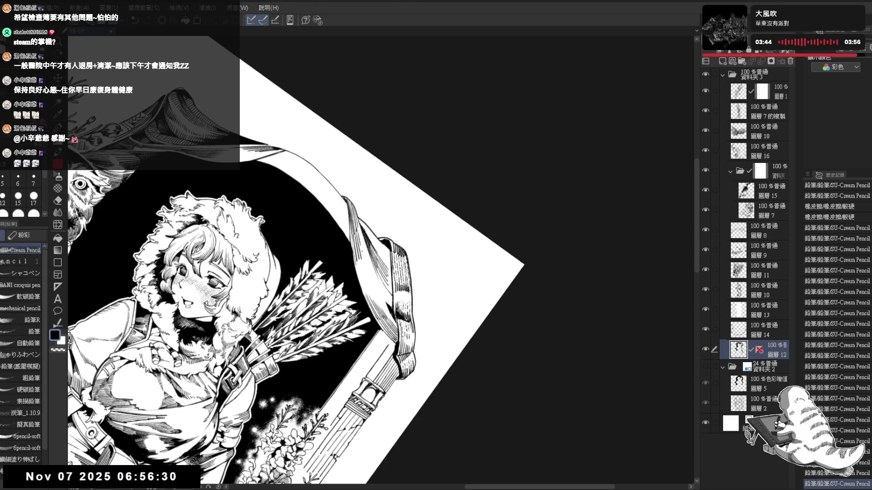
{"action": "key", "text": "^"}
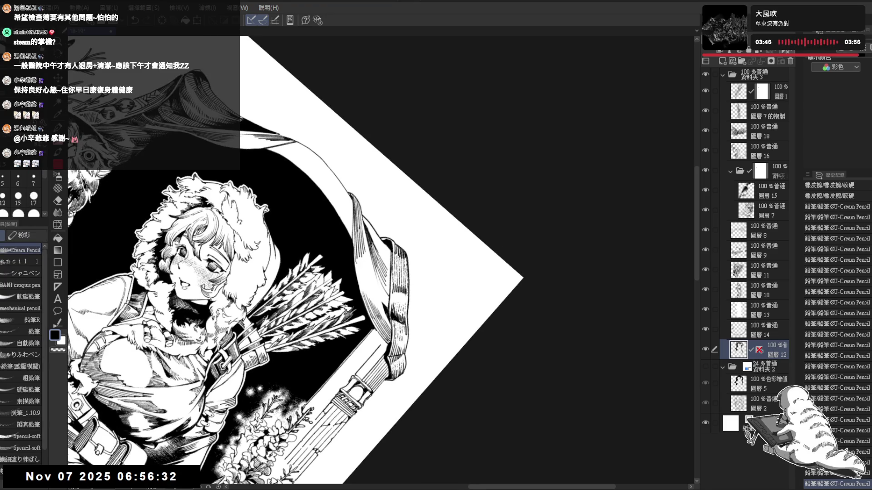
{"action": "mouse_move", "coordinate": [355, 263]}
{"action": "left_mouse_down"}
{"action": "mouse_move", "coordinate": [358, 275]}
{"action": "mouse_move", "coordinate": [366, 270]}
{"action": "mouse_move", "coordinate": [363, 287]}
{"action": "mouse_move", "coordinate": [385, 302]}
{"action": "mouse_move", "coordinate": [378, 298]}
{"action": "mouse_move", "coordinate": [354, 318]}
{"action": "left_mouse_up"}
Step: Darken small marks on the strap while re-angling the canvas view
{"action": "key", "text": "ctrl+0"}
{"action": "key", "text": "r"}
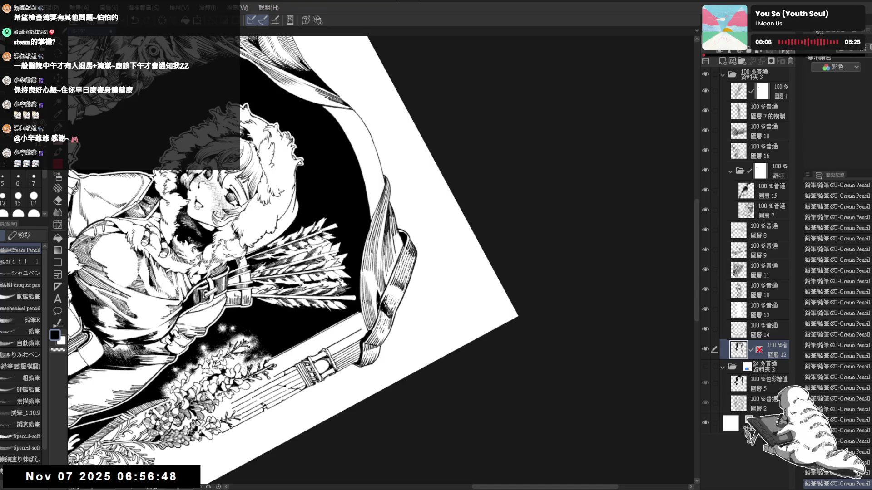
{"action": "left_click_drag", "start_coordinate": [397, 232], "coordinate": [401, 249]}
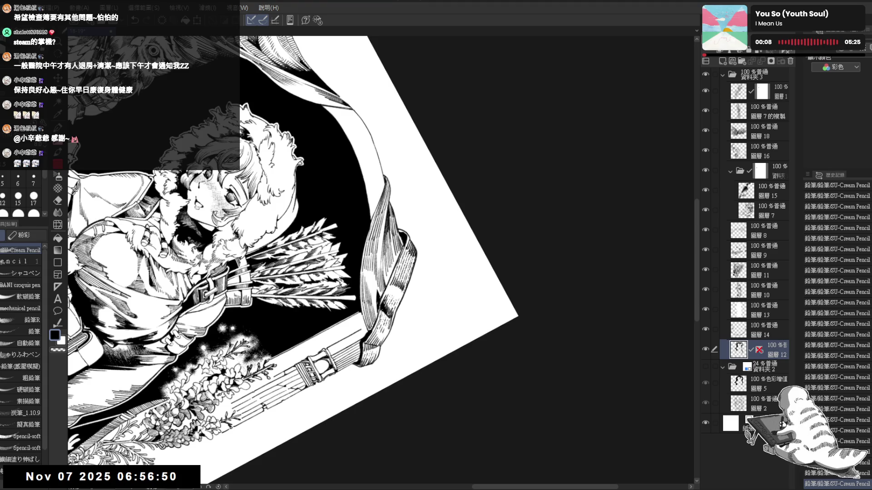
{"action": "key", "text": "ctrl+at"}
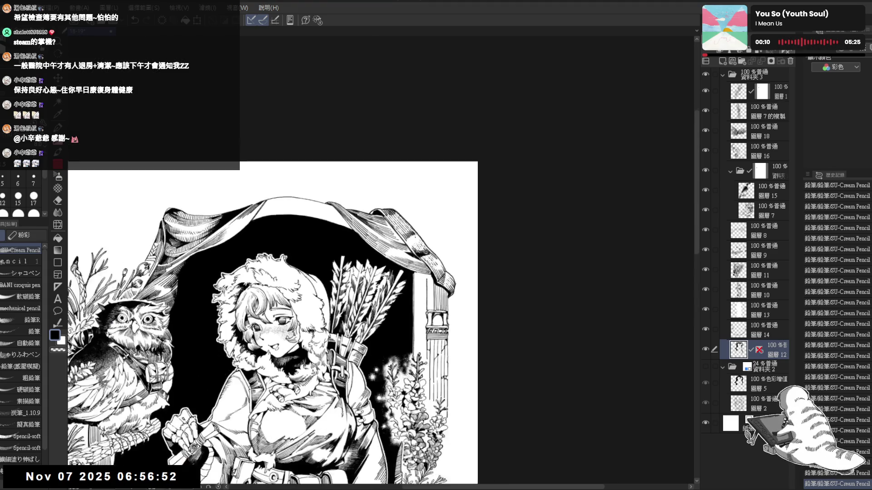
{"action": "key", "text": "minus"}
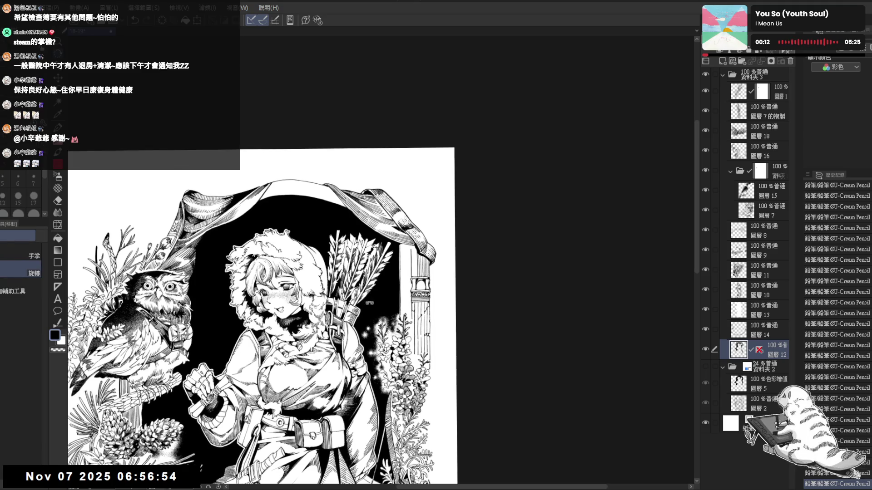
{"action": "key", "text": "p"}
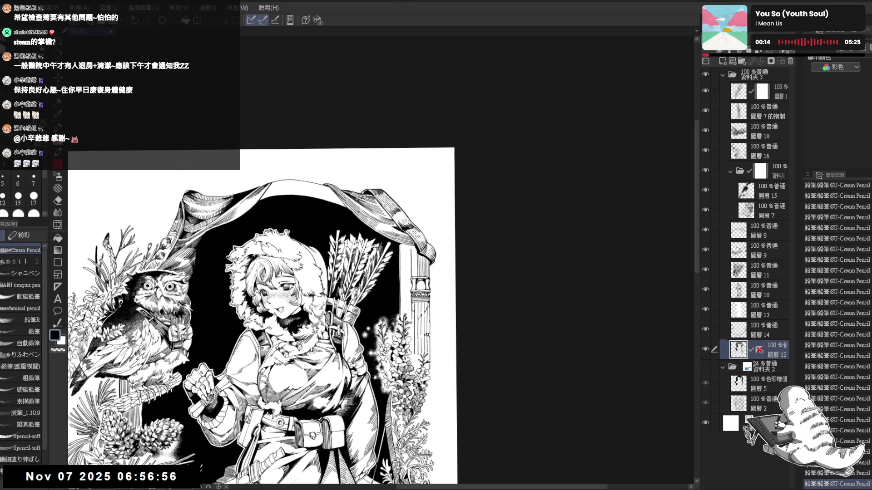
{"action": "scroll", "coordinate": [356, 199], "scroll_direction": "up", "scroll_amount": 1}
{"action": "key", "text": "minus"}
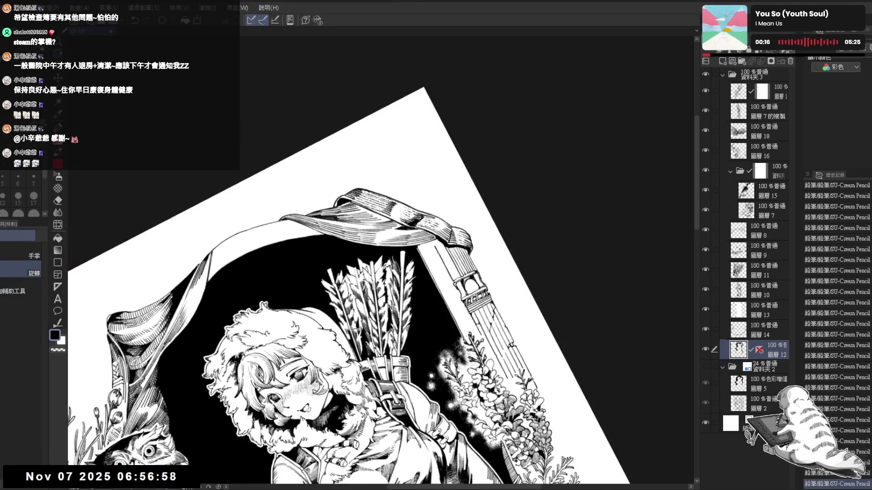
{"action": "scroll", "coordinate": [345, 206], "scroll_direction": "up", "scroll_amount": 3}
{"action": "key", "text": "minus"}
{"action": "key", "text": "p"}
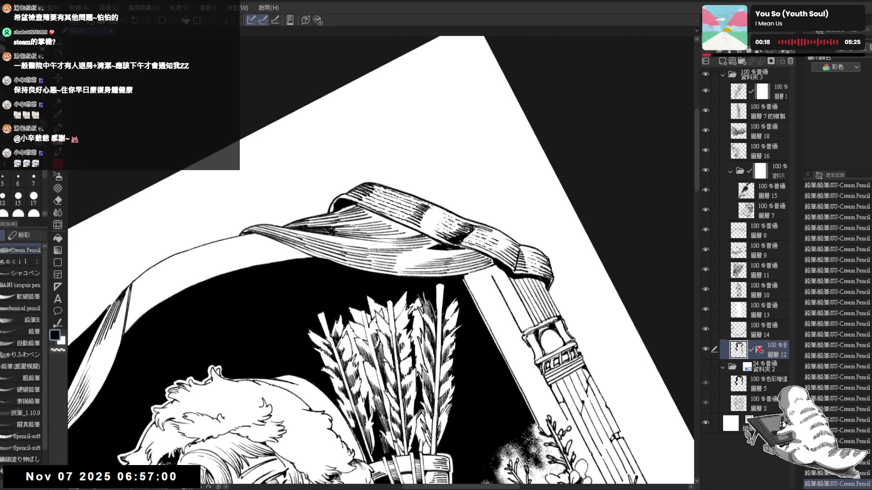
Step: Set the pencil to size 7 and hatch six dark strokes across the ribbon
{"action": "key", "text": "bracketleft"}
{"action": "left_click_drag", "start_coordinate": [341, 225], "coordinate": [350, 238]}
{"action": "left_click_drag", "start_coordinate": [350, 226], "coordinate": [358, 237]}
{"action": "left_click_drag", "start_coordinate": [359, 226], "coordinate": [368, 238]}
{"action": "left_click_drag", "start_coordinate": [368, 226], "coordinate": [375, 236]}
{"action": "mouse_move", "coordinate": [376, 224]}
{"action": "left_mouse_down"}
{"action": "mouse_move", "coordinate": [379, 239]}
{"action": "mouse_move", "coordinate": [384, 234]}
{"action": "left_mouse_up"}
{"action": "left_click_drag", "start_coordinate": [385, 222], "coordinate": [387, 233]}
Step: Straighten the view and hatch the ribbon's fold with more dark strokes
{"action": "key", "text": "ctrl+@"}
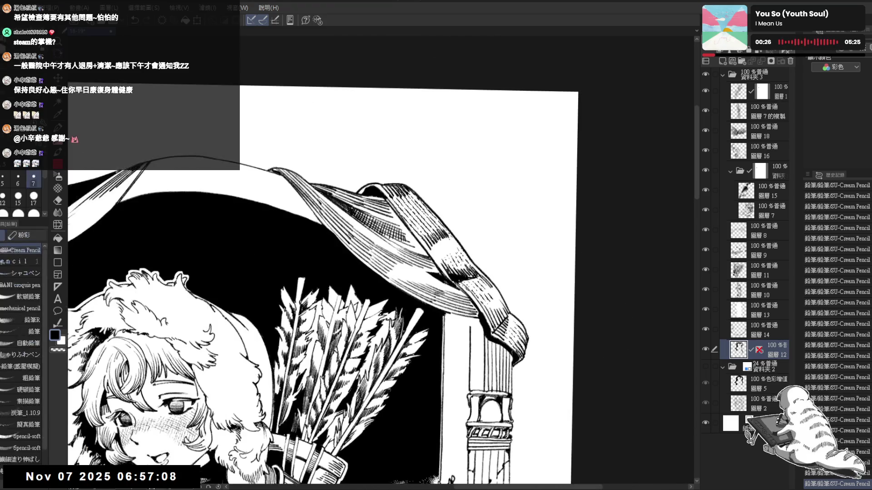
{"action": "left_click_drag", "start_coordinate": [414, 240], "coordinate": [419, 247]}
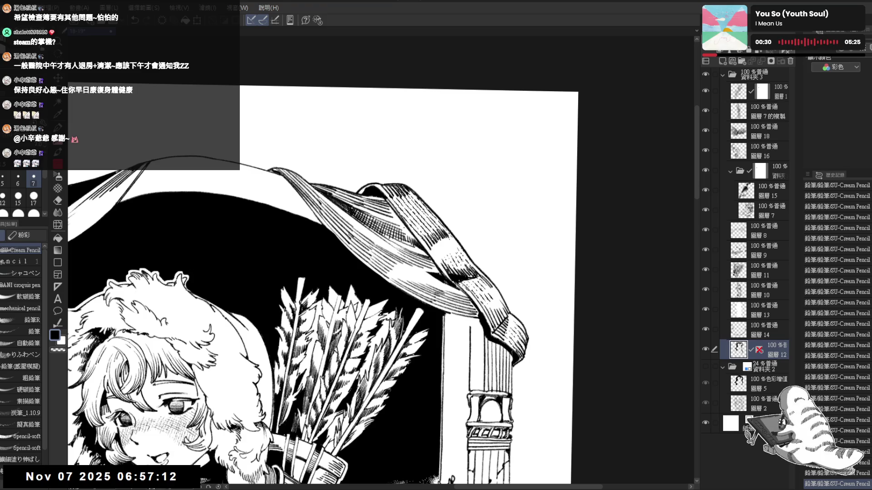
{"action": "left_click_drag", "start_coordinate": [386, 202], "coordinate": [391, 215]}
{"action": "left_click_drag", "start_coordinate": [387, 204], "coordinate": [408, 230]}
{"action": "left_click_drag", "start_coordinate": [398, 219], "coordinate": [414, 240]}
{"action": "scroll", "coordinate": [388, 227], "scroll_direction": "down", "scroll_amount": 3}
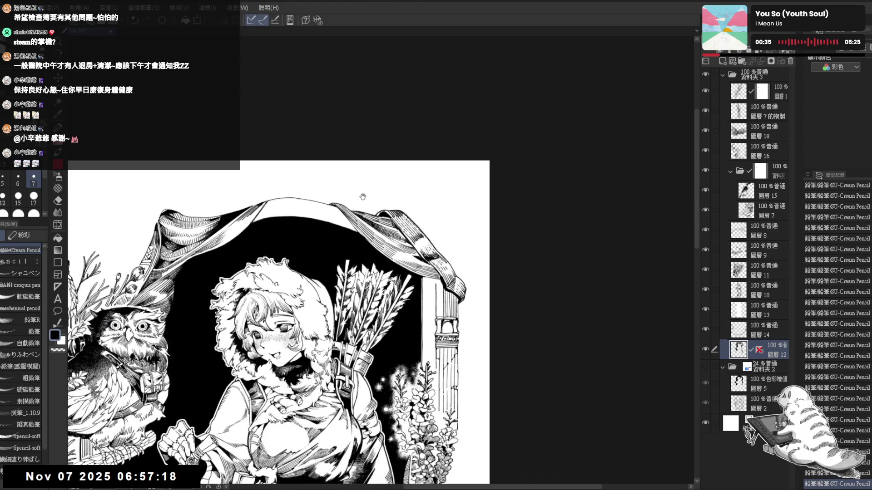
{"action": "mouse_move", "coordinate": [362, 197]}
{"action": "left_mouse_down"}
{"action": "mouse_move", "coordinate": [329, 181]}
{"action": "mouse_move", "coordinate": [373, 238]}
{"action": "left_mouse_up"}
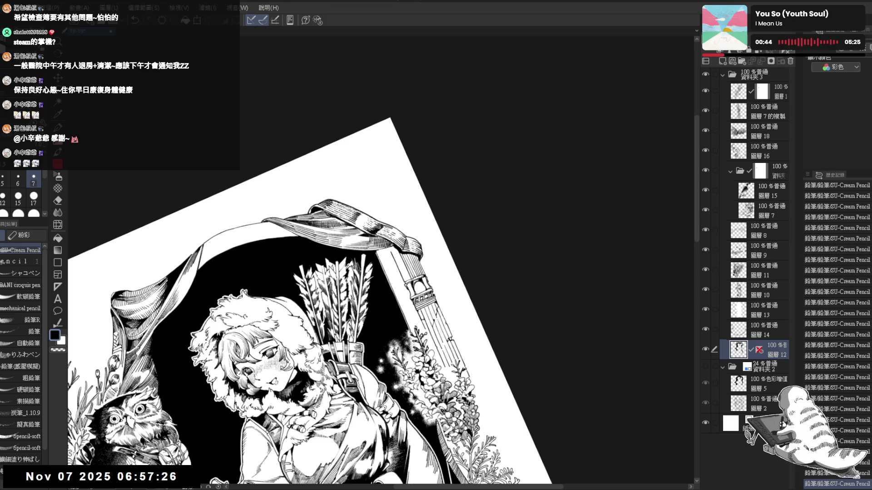
Step: Flip the view horizontally to check the drawing mirrored, then re-angle the canvas
{"action": "key", "text": "Home"}
{"action": "key", "text": "h"}
{"action": "key", "text": "h"}
{"action": "key", "text": "ctrl+z"}
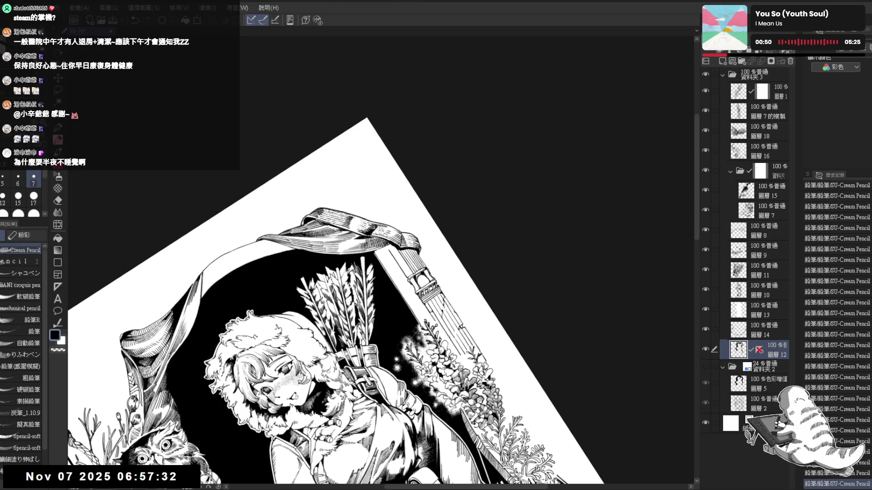
{"action": "key", "text": "r"}
{"action": "mouse_move", "coordinate": [371, 261]}
{"action": "left_mouse_down"}
{"action": "mouse_move", "coordinate": [345, 320]}
{"action": "mouse_move", "coordinate": [331, 200]}
{"action": "mouse_move", "coordinate": [385, 242]}
{"action": "mouse_move", "coordinate": [376, 258]}
{"action": "mouse_move", "coordinate": [317, 154]}
{"action": "mouse_move", "coordinate": [389, 136]}
{"action": "left_mouse_up"}
{"action": "key", "text": "p"}
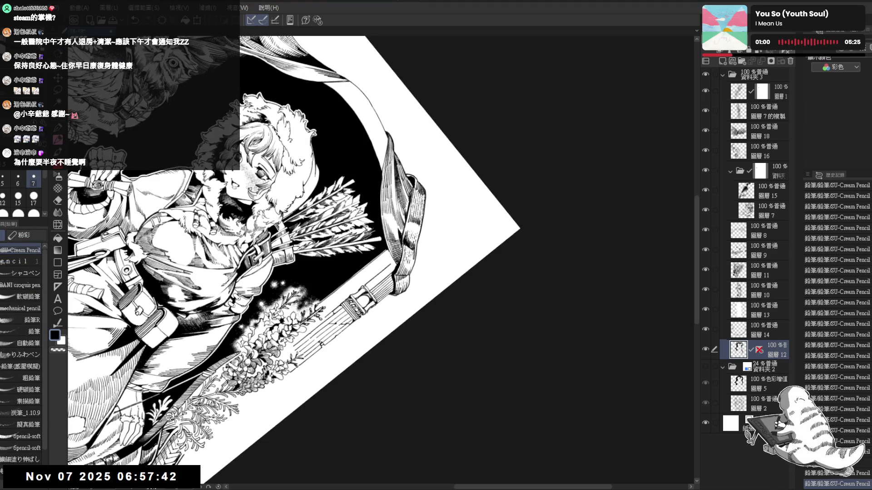
{"action": "mouse_move", "coordinate": [427, 192]}
{"action": "left_mouse_down"}
{"action": "mouse_move", "coordinate": [387, 188]}
{"action": "mouse_move", "coordinate": [387, 178]}
{"action": "left_mouse_up"}
{"action": "scroll", "coordinate": [378, 184], "scroll_direction": "down", "scroll_amount": 1}
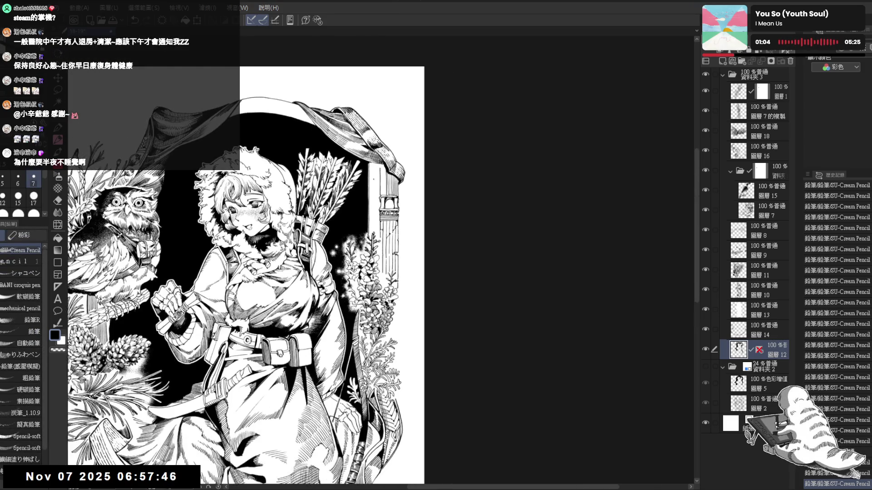
Step: Auto-select the strip beside the column, hatch a dark stroke in it, then deselect
{"action": "key", "text": "w"}
{"action": "left_click", "coordinate": [372, 234]}
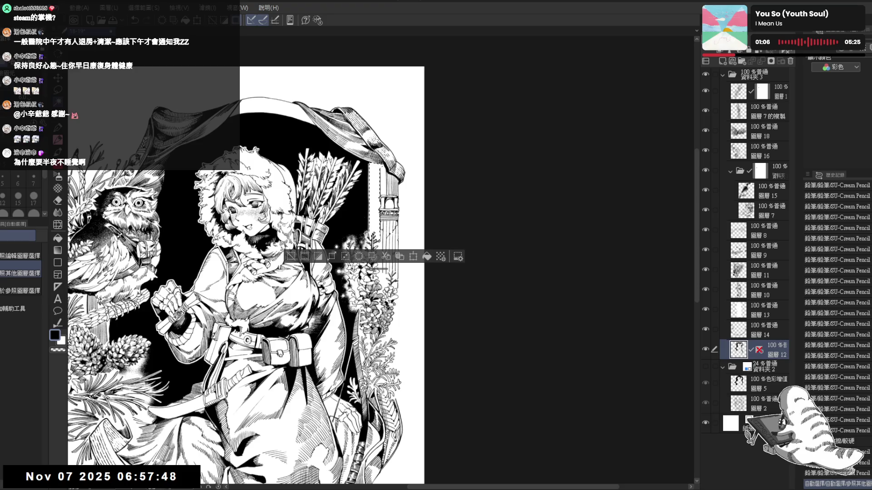
{"action": "key", "text": "p"}
{"action": "key", "text": "p"}
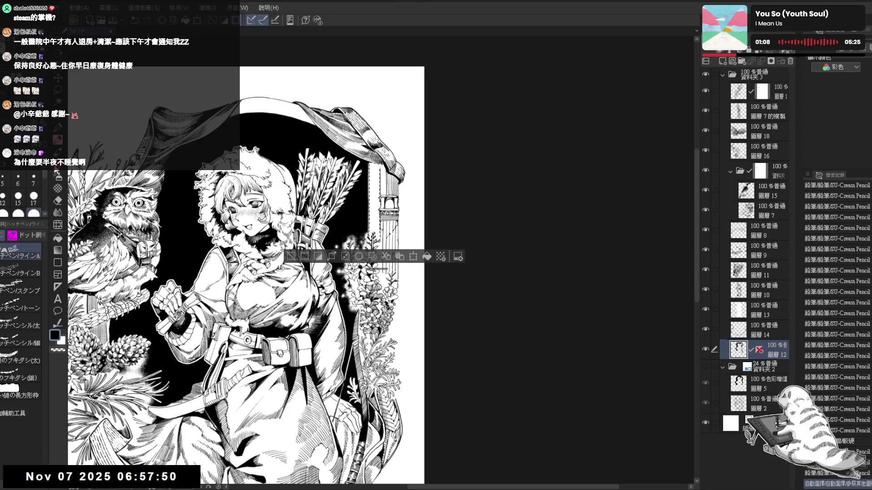
{"action": "left_click", "coordinate": [17, 276]}
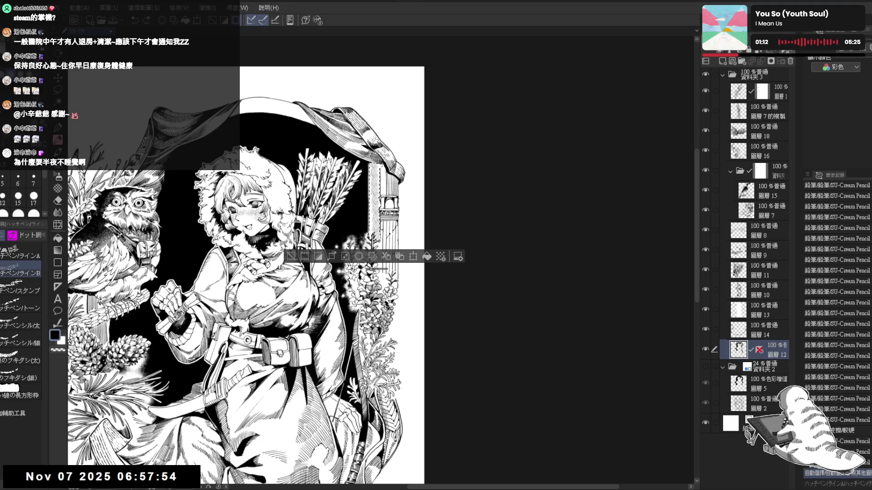
{"action": "left_click_drag", "start_coordinate": [376, 163], "coordinate": [377, 241]}
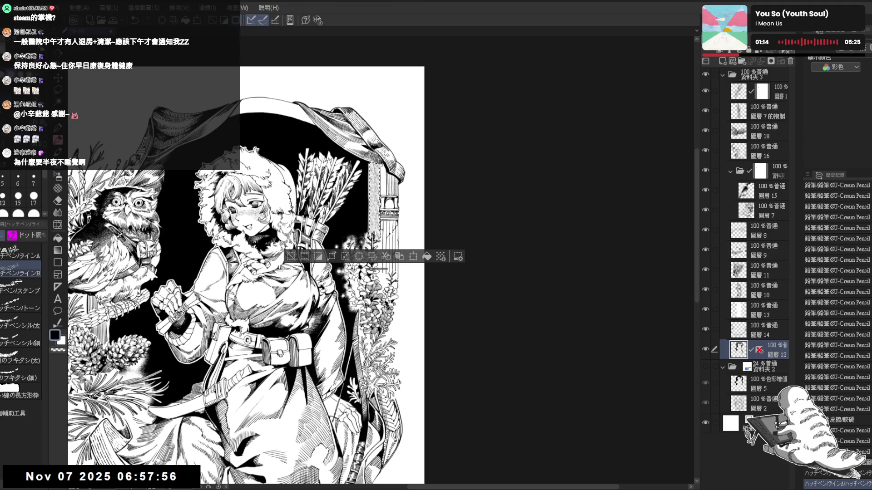
{"action": "key", "text": "ctrl+d"}
Step: Scratch sand-grain texture into the black background using a Decoration brush in transparent colour
{"action": "key", "text": "h"}
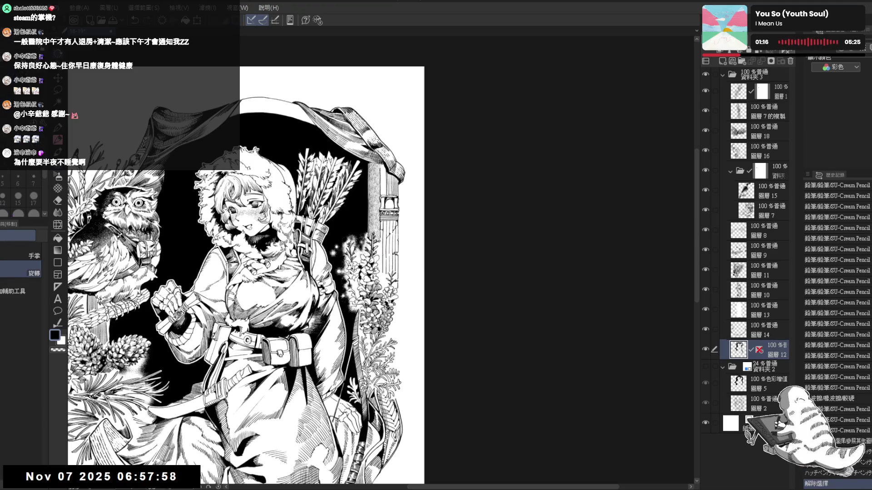
{"action": "mouse_move", "coordinate": [245, 273]}
{"action": "left_mouse_down"}
{"action": "mouse_move", "coordinate": [254, 254]}
{"action": "mouse_move", "coordinate": [245, 272]}
{"action": "left_mouse_up"}
{"action": "key", "text": "p"}
{"action": "scroll", "coordinate": [245, 273], "scroll_direction": "up", "scroll_amount": 2}
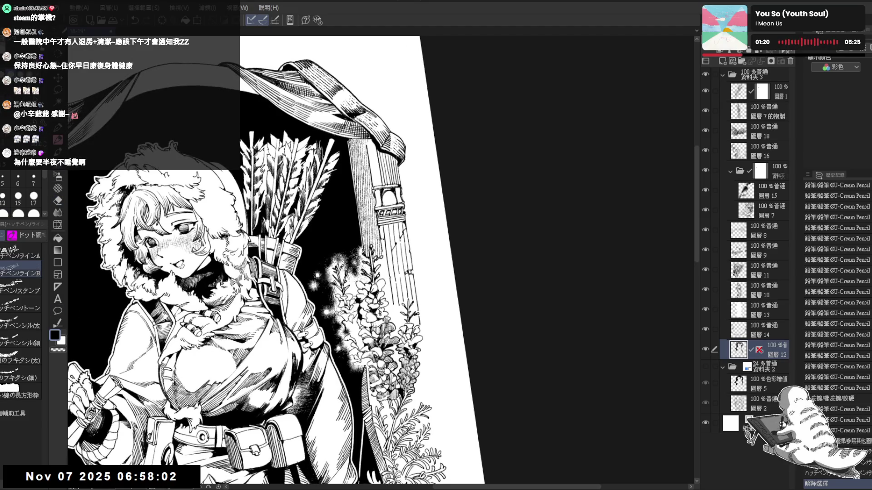
{"action": "key", "text": "b"}
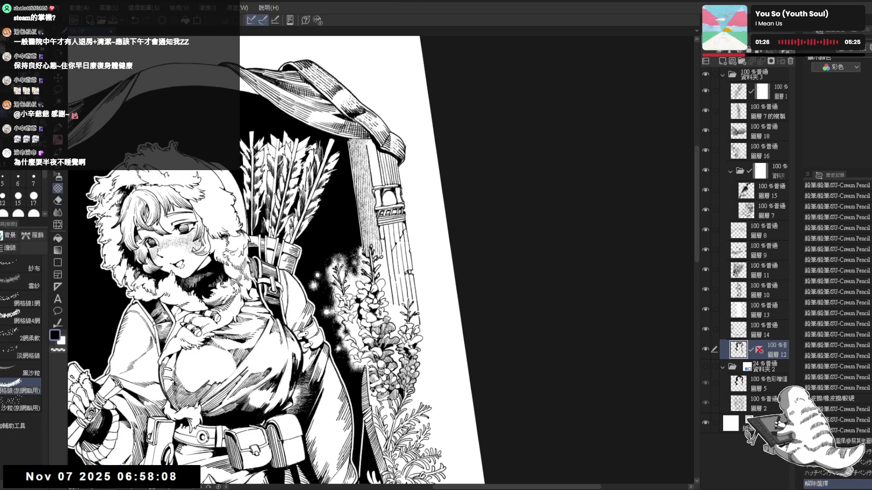
{"action": "key", "text": "c"}
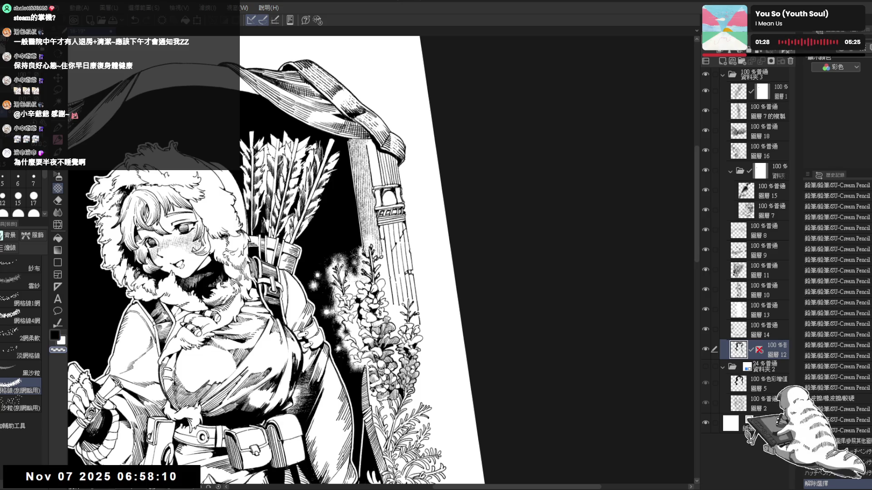
{"action": "left_click_drag", "start_coordinate": [372, 232], "coordinate": [379, 255]}
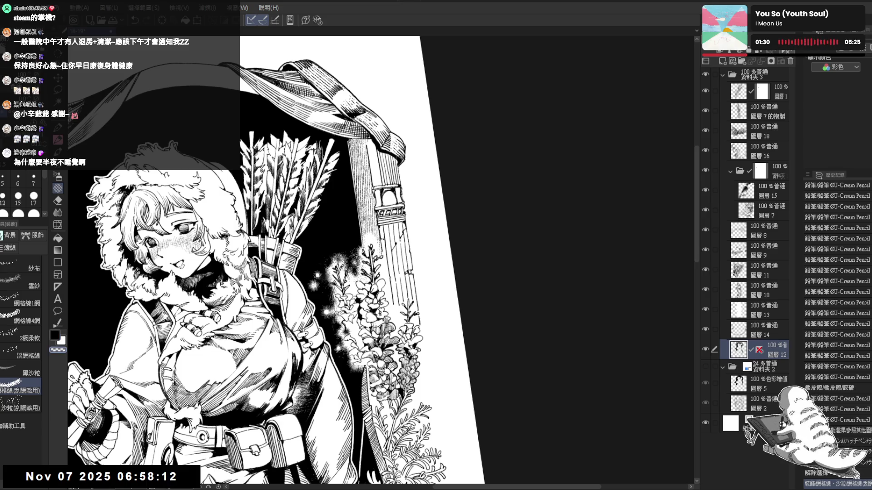
{"action": "key", "text": "ctrl+0"}
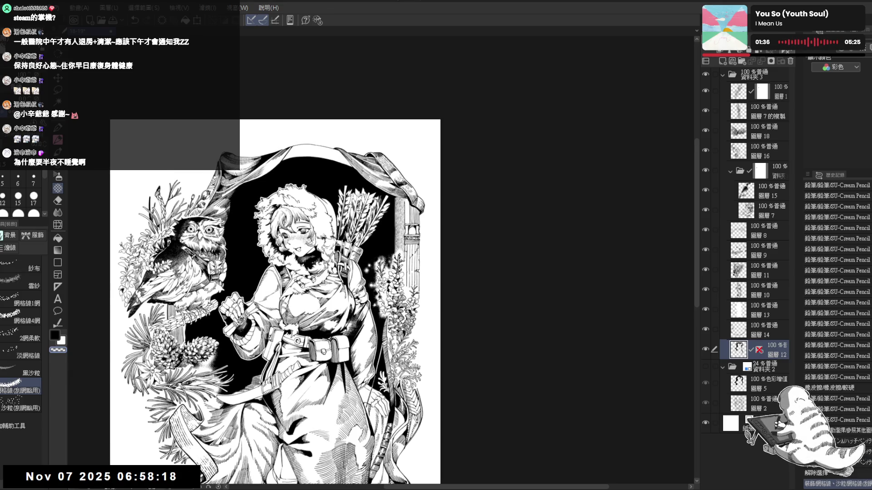
Step: Tilt the canvas, add a short pencil stroke, shrink the brush slightly, and undo the stroke
{"action": "scroll", "coordinate": [393, 273], "scroll_direction": "up", "scroll_amount": 2}
{"action": "scroll", "coordinate": [393, 273], "scroll_direction": "down", "scroll_amount": 2}
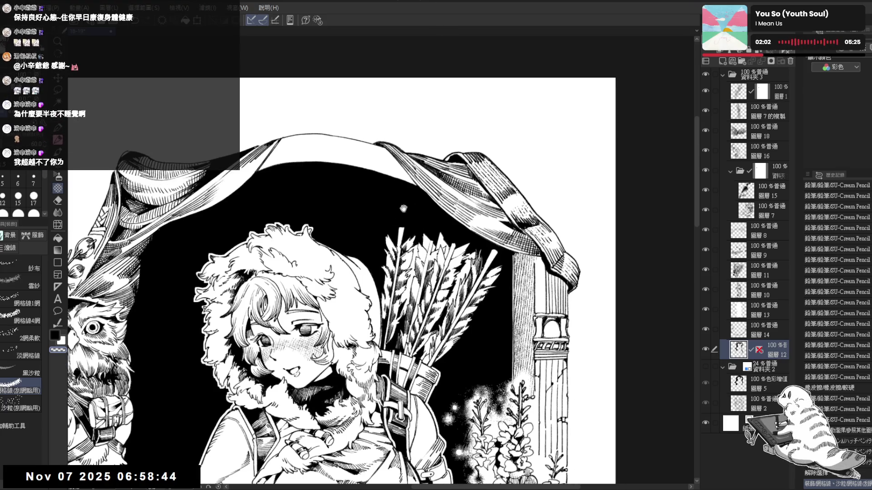
{"action": "scroll", "coordinate": [297, 225], "scroll_direction": "up", "scroll_amount": 2}
{"action": "key", "text": "p"}
{"action": "key", "text": "minus"}
{"action": "key", "text": "minus"}
{"action": "key", "text": "minus"}
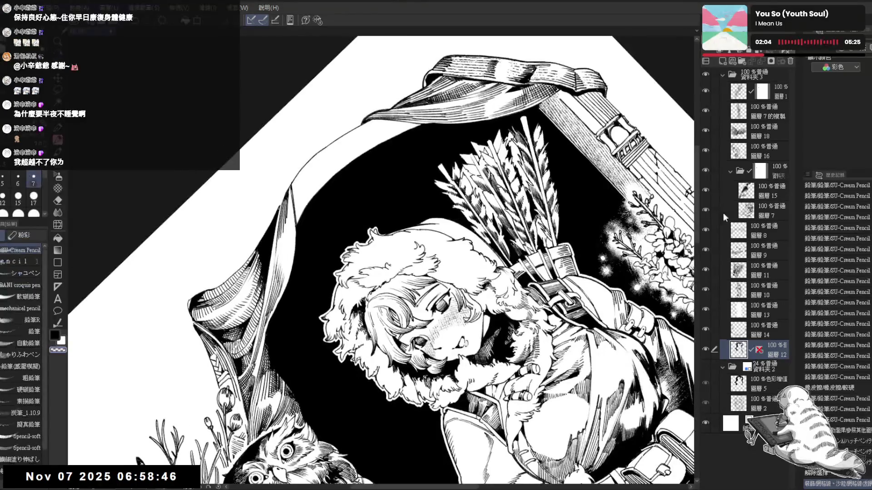
{"action": "left_click_drag", "start_coordinate": [315, 240], "coordinate": [364, 232]}
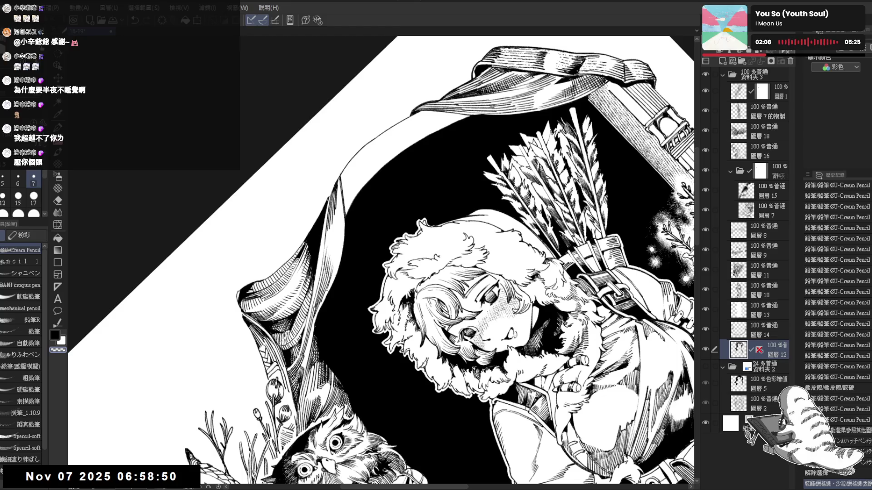
{"action": "key", "text": "minus"}
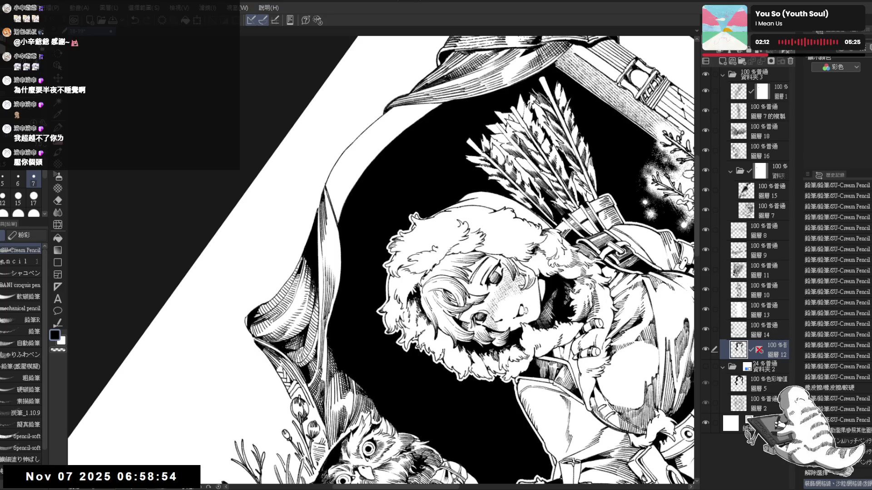
{"action": "mouse_move", "coordinate": [323, 236]}
{"action": "left_mouse_down"}
{"action": "mouse_move", "coordinate": [325, 261]}
{"action": "mouse_move", "coordinate": [329, 200]}
{"action": "left_mouse_up"}
{"action": "key", "text": "bracketleft"}
{"action": "key", "text": "ctrl+z"}
Step: Re-angle the view and dab a series of small pencil marks near the girl
{"action": "key", "text": "ctrl+0"}
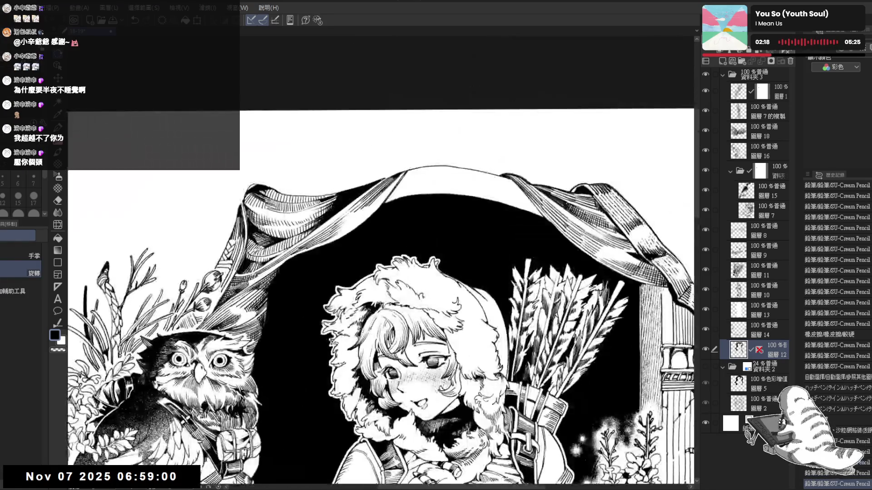
{"action": "left_click_drag", "start_coordinate": [454, 255], "coordinate": [436, 181]}
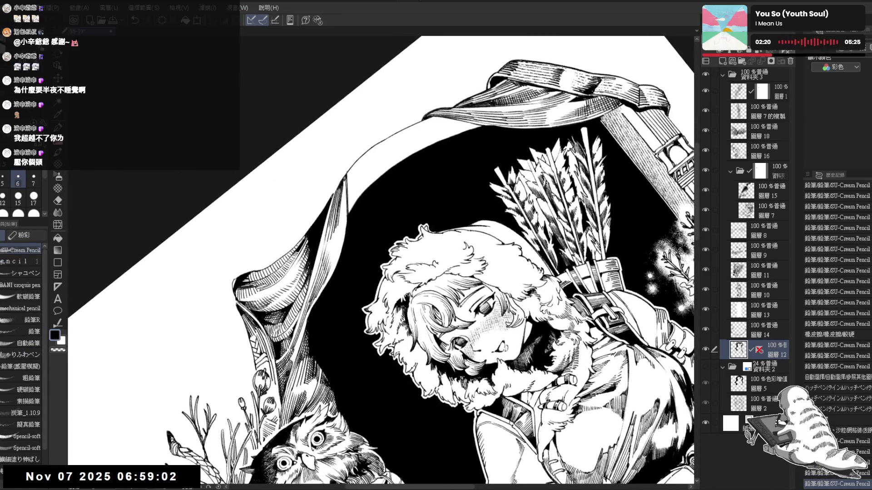
{"action": "key", "text": "ctrl+0"}
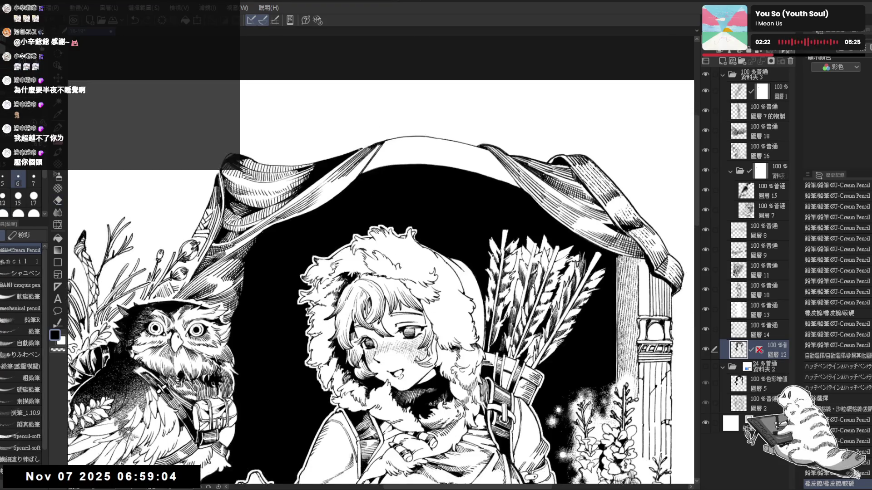
{"action": "scroll", "coordinate": [326, 244], "scroll_direction": "down", "scroll_amount": 1}
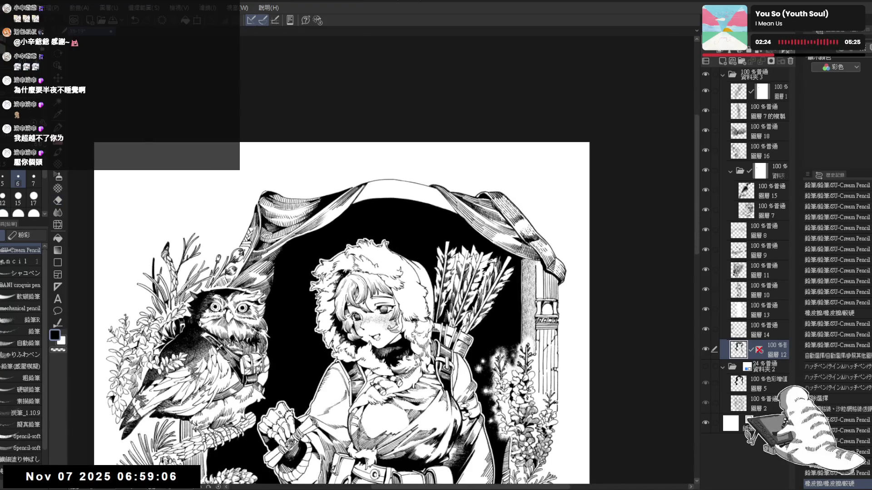
{"action": "scroll", "coordinate": [377, 291], "scroll_direction": "up", "scroll_amount": 1}
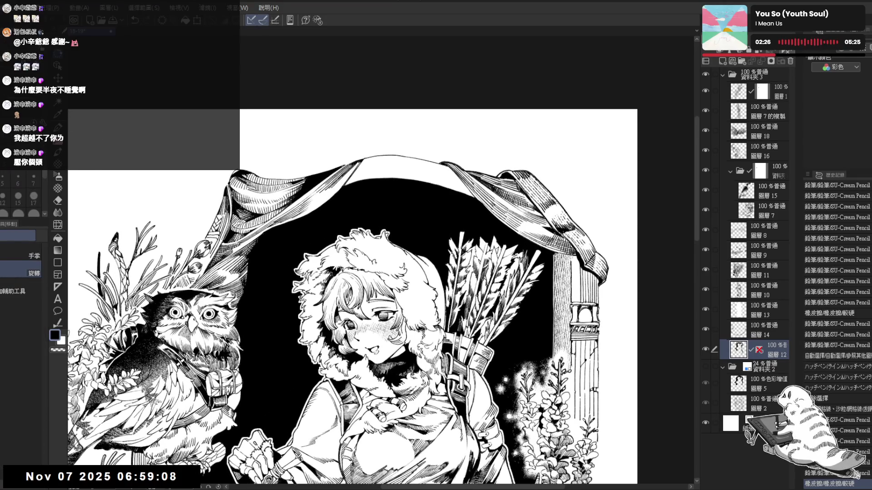
{"action": "mouse_move", "coordinate": [372, 237]}
{"action": "left_mouse_down"}
{"action": "mouse_move", "coordinate": [345, 196]}
{"action": "mouse_move", "coordinate": [376, 218]}
{"action": "left_mouse_up"}
{"action": "key", "text": "p"}
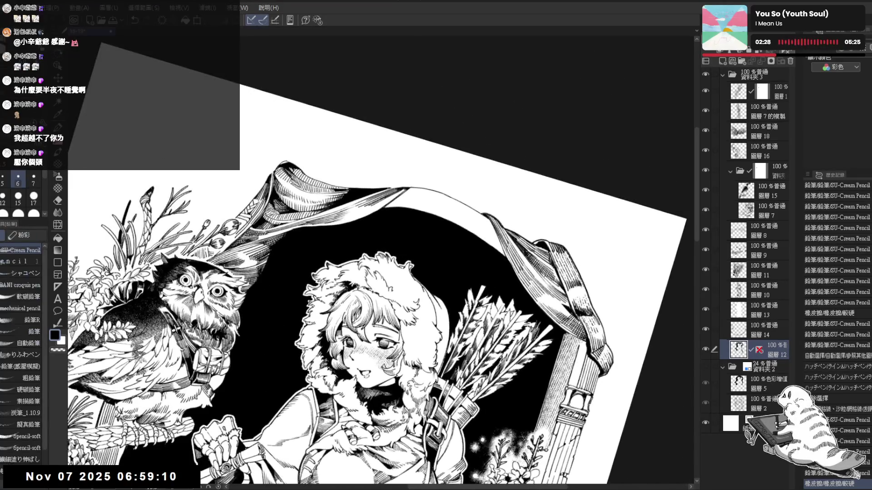
{"action": "left_click", "coordinate": [277, 175]}
{"action": "left_click", "coordinate": [278, 171]}
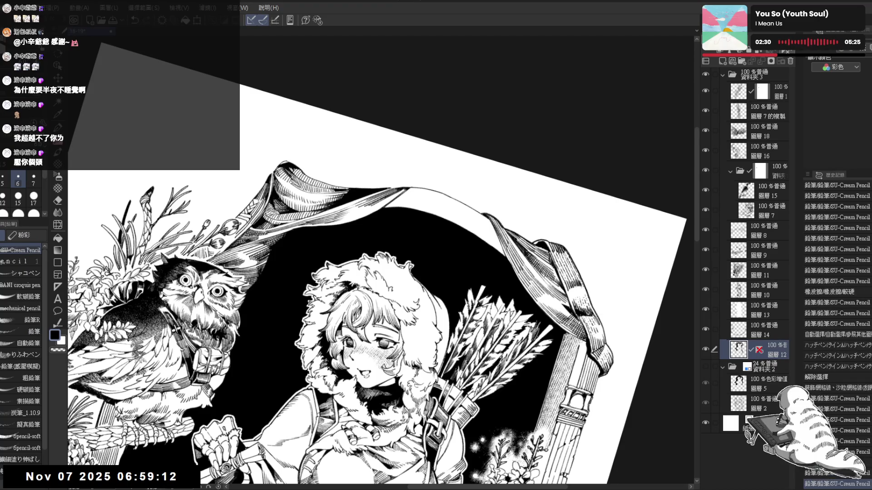
{"action": "left_click", "coordinate": [278, 170]}
{"action": "left_click", "coordinate": [279, 171]}
{"action": "left_click", "coordinate": [279, 171]}
{"action": "left_click", "coordinate": [279, 171]}
Step: Add small dark pencil marks on a steeply rotated canvas, then straighten and zoom out
{"action": "mouse_move", "coordinate": [372, 255]}
{"action": "left_mouse_down"}
{"action": "mouse_move", "coordinate": [358, 227]}
{"action": "mouse_move", "coordinate": [299, 318]}
{"action": "left_mouse_up"}
{"action": "key", "text": "p"}
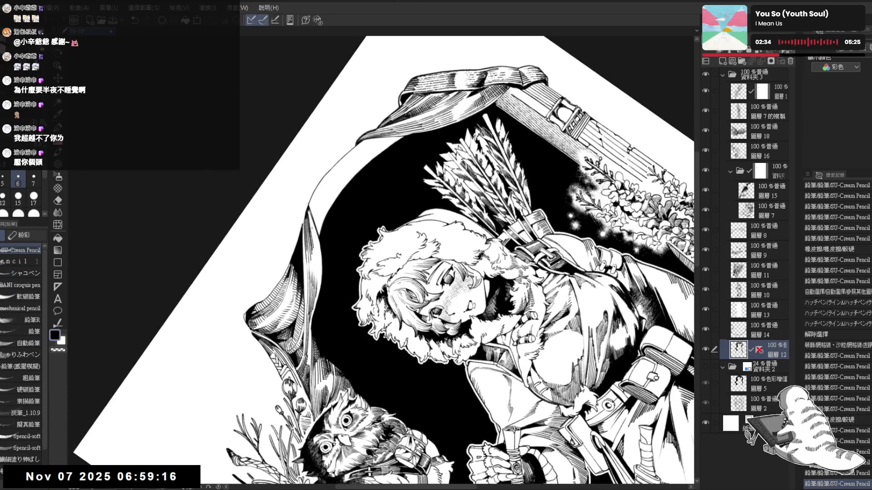
{"action": "key", "text": "ctrl+z"}
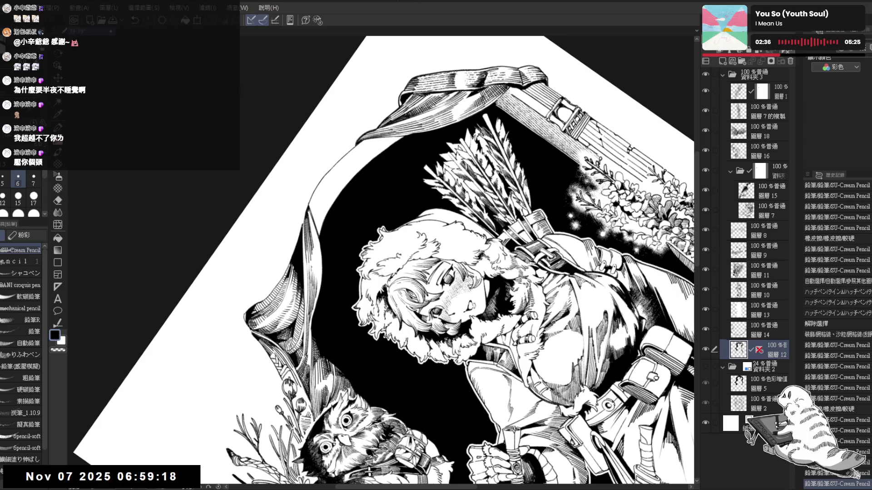
{"action": "mouse_move", "coordinate": [311, 262]}
{"action": "left_mouse_down"}
{"action": "mouse_move", "coordinate": [318, 290]}
{"action": "mouse_move", "coordinate": [347, 228]}
{"action": "mouse_move", "coordinate": [299, 254]}
{"action": "left_mouse_up"}
{"action": "key", "text": "p"}
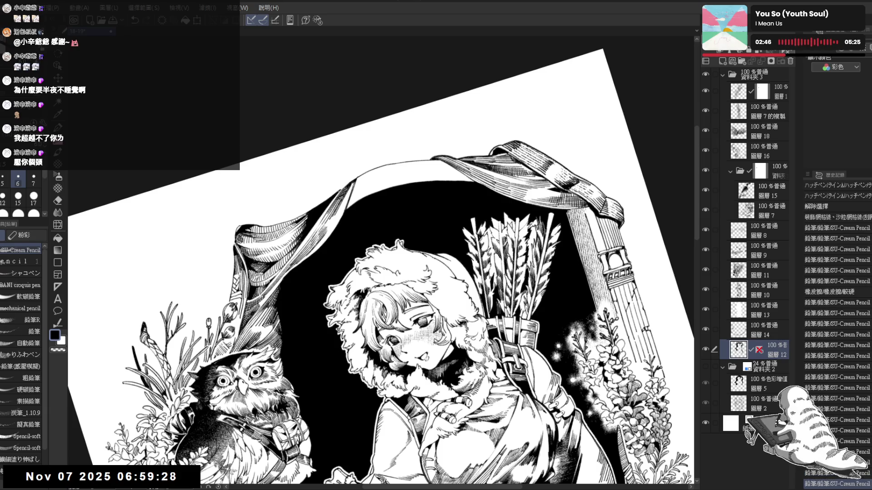
{"action": "key", "text": "ctrl+at"}
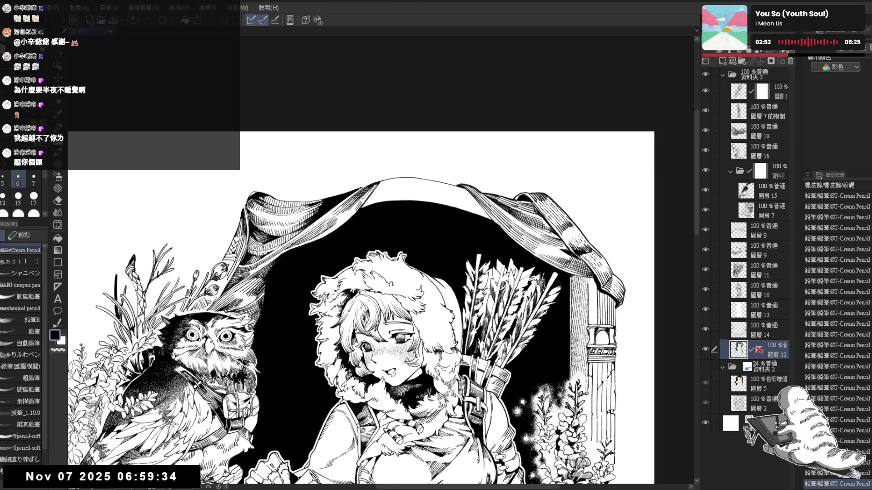
{"action": "key", "text": "minus"}
{"action": "key", "text": "minus"}
{"action": "key", "text": "minus"}
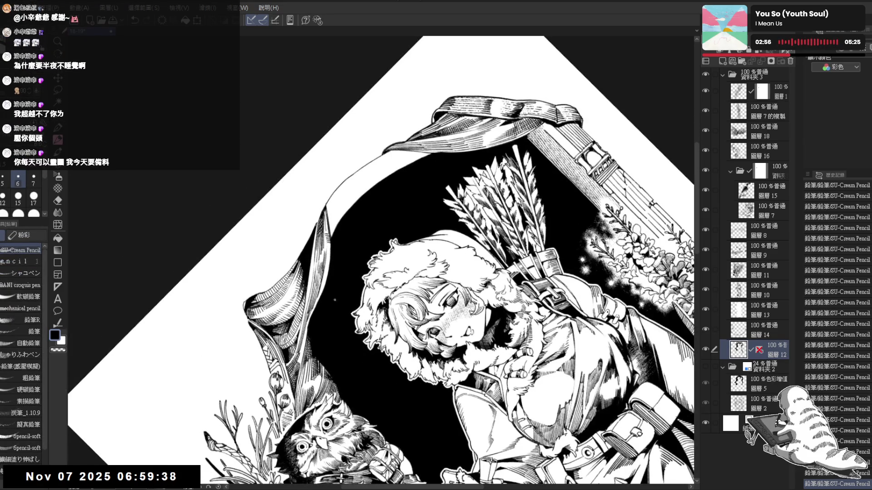
{"action": "key", "text": "ctrl+at"}
{"action": "key", "text": "ctrl+minus"}
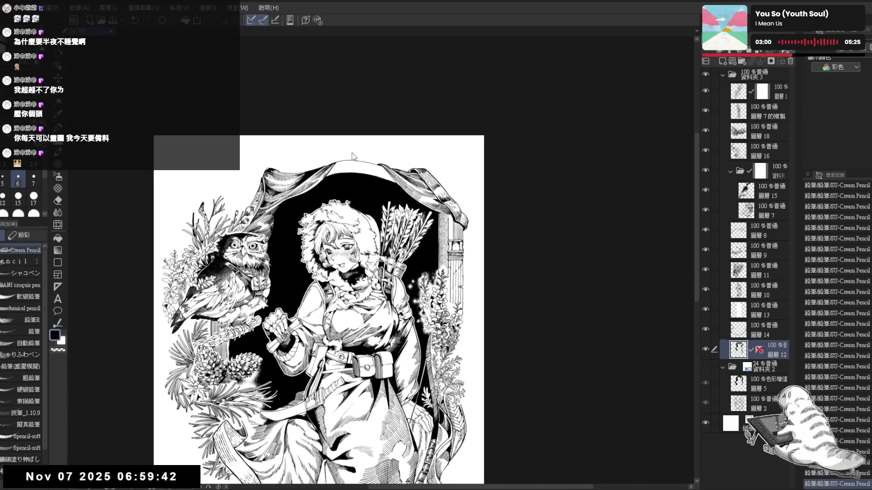
{"action": "key", "text": "ctrl+plus"}
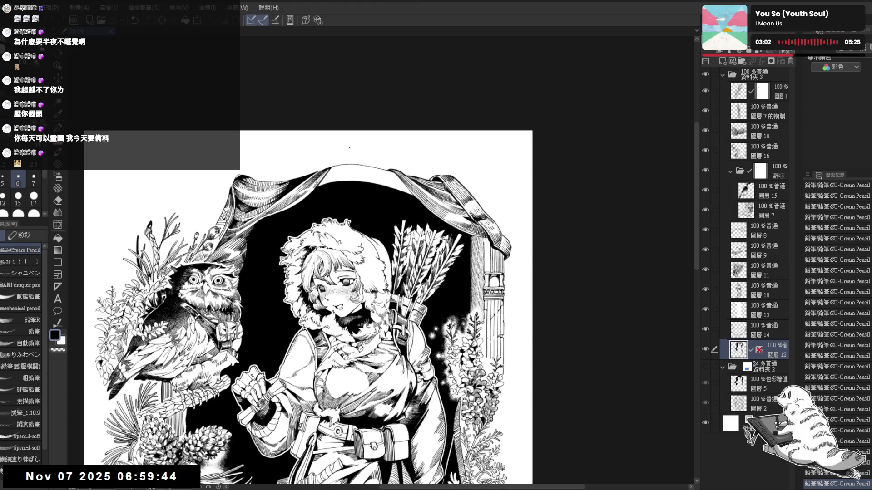
{"action": "mouse_move", "coordinate": [337, 176]}
{"action": "left_mouse_down"}
{"action": "mouse_move", "coordinate": [332, 121]}
{"action": "mouse_move", "coordinate": [346, 148]}
{"action": "mouse_move", "coordinate": [359, 99]}
{"action": "left_mouse_up"}
{"action": "key", "text": "ctrl+minus"}
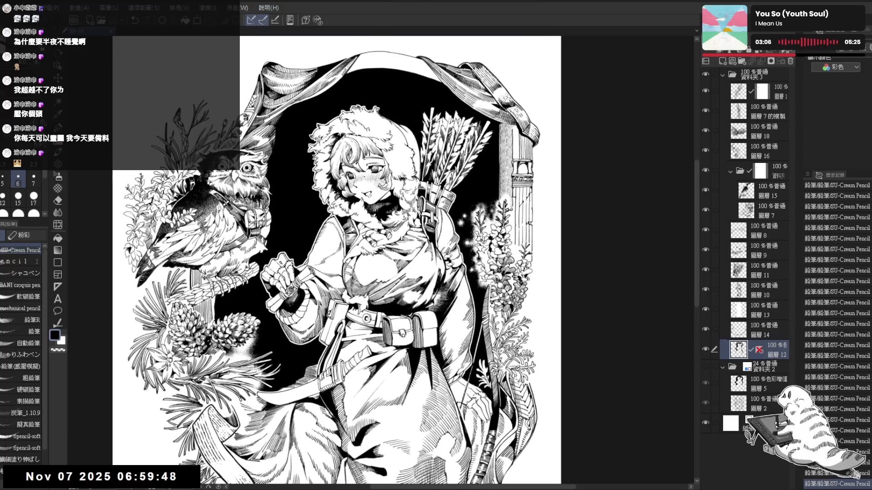
{"action": "key", "text": "ctrl+minus"}
{"action": "key", "text": "ctrl+minus"}
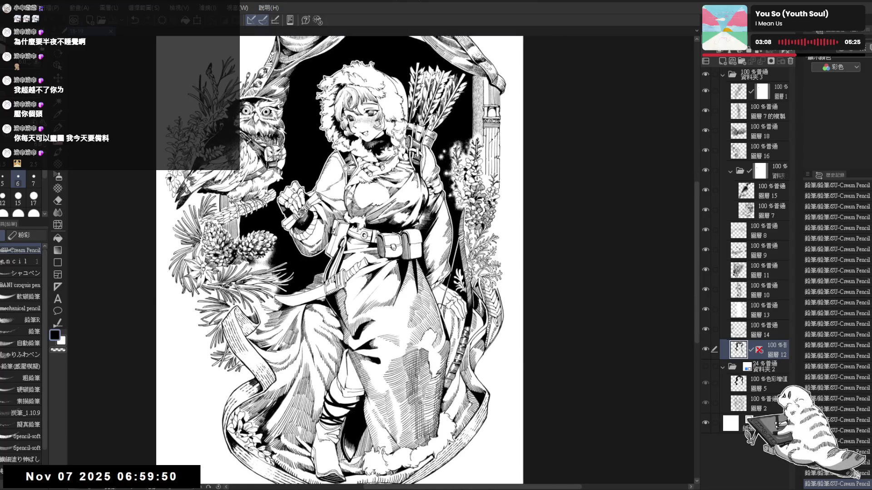
{"action": "key", "text": "ctrl+minus"}
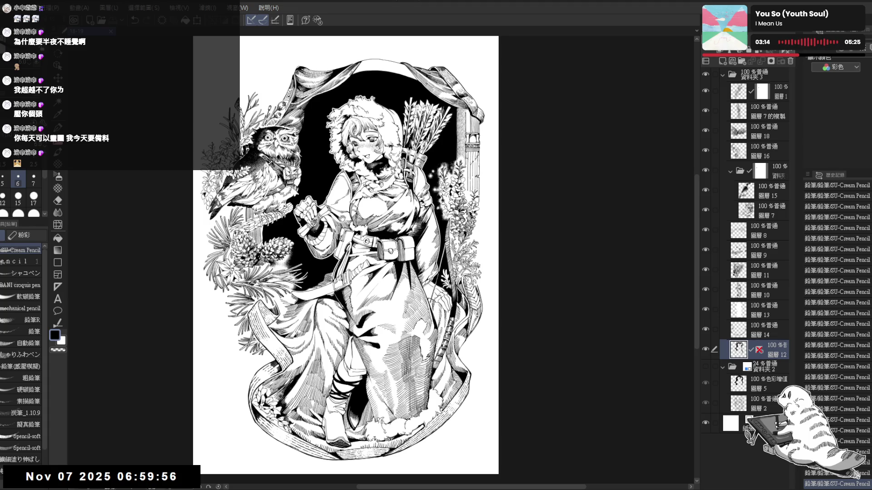
{"action": "key", "text": "h"}
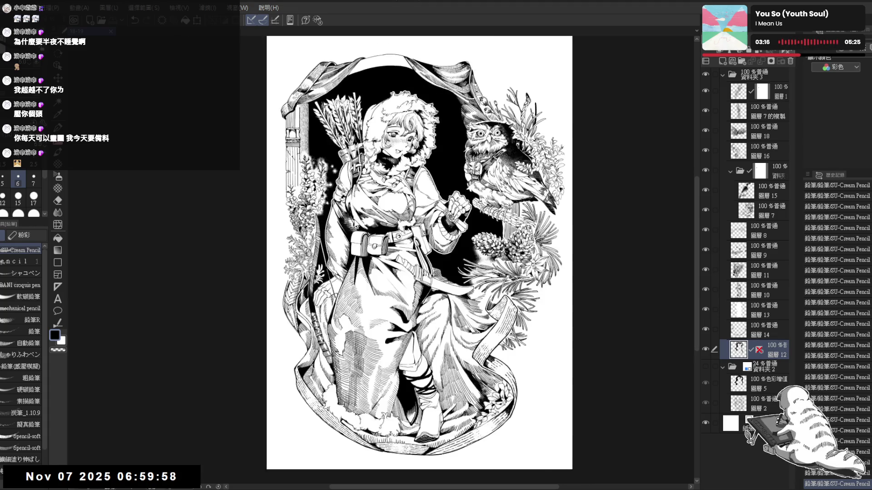
{"action": "key", "text": "h"}
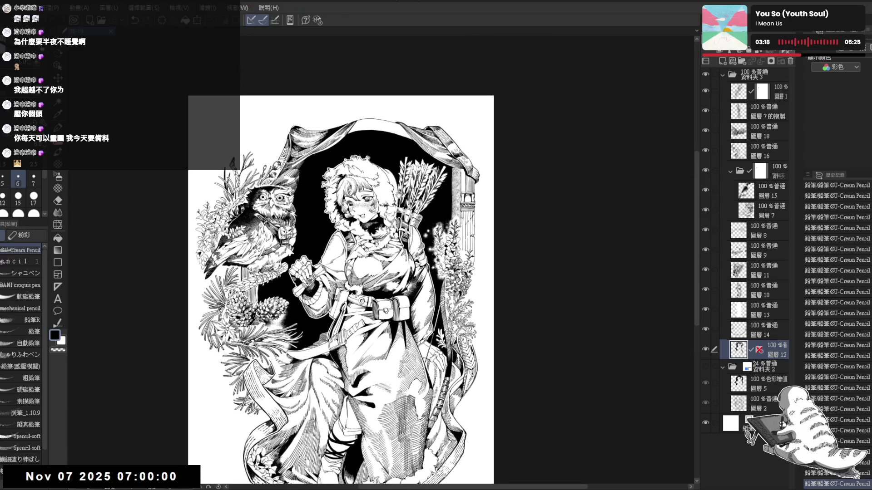
{"action": "scroll", "coordinate": [295, 295], "scroll_direction": "up", "scroll_amount": 2}
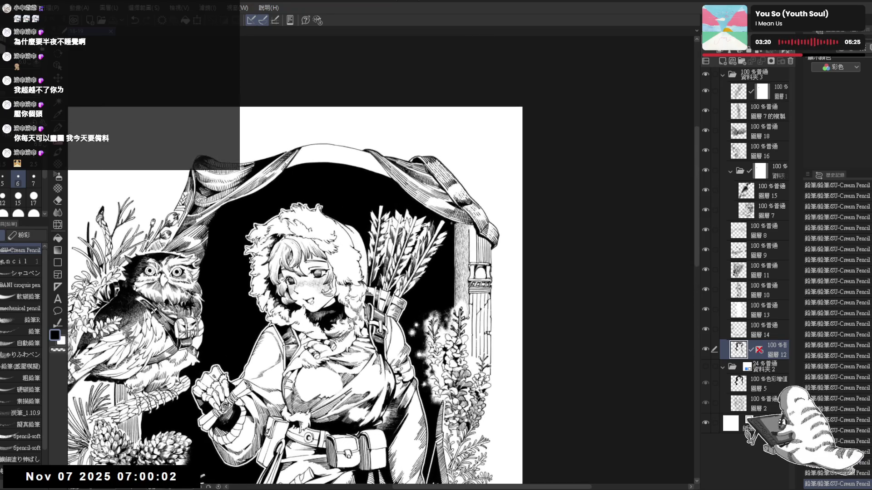
{"action": "key", "text": "g"}
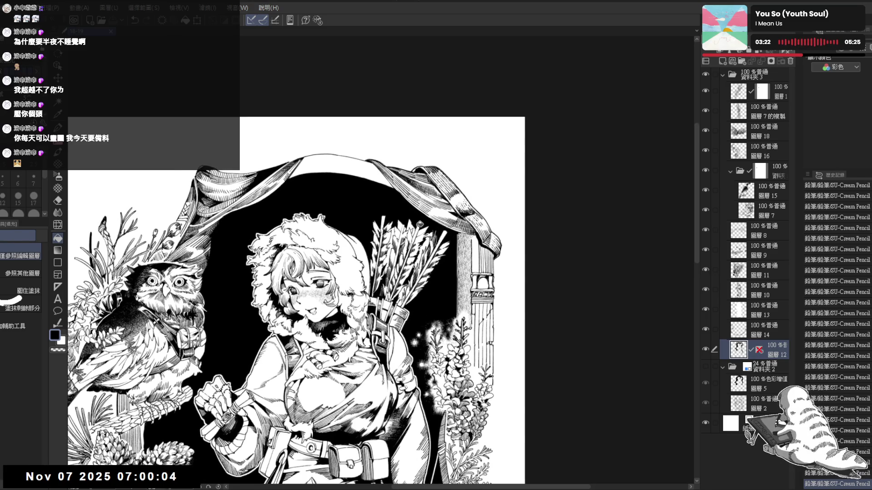
{"action": "key", "text": "p"}
{"action": "left_click_drag", "start_coordinate": [473, 243], "coordinate": [414, 225]}
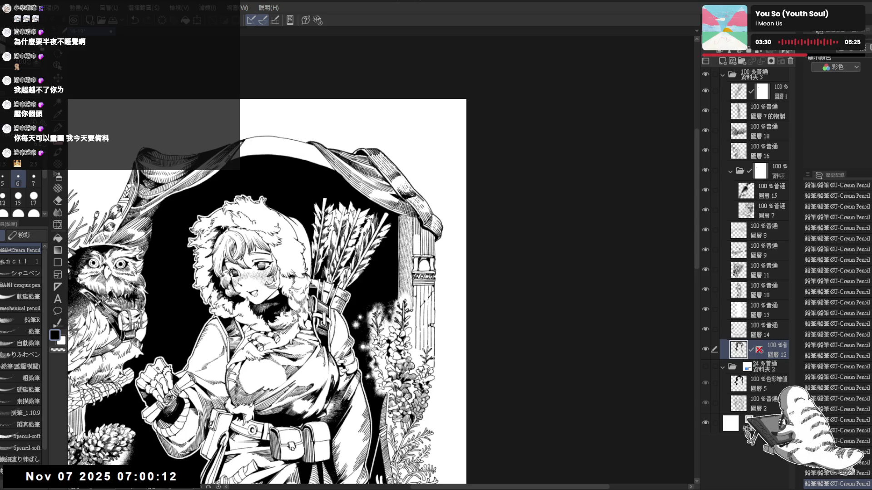
{"action": "key", "text": "ctrl+minus"}
{"action": "key", "text": "ctrl+minus"}
{"action": "key", "text": "ctrl+minus"}
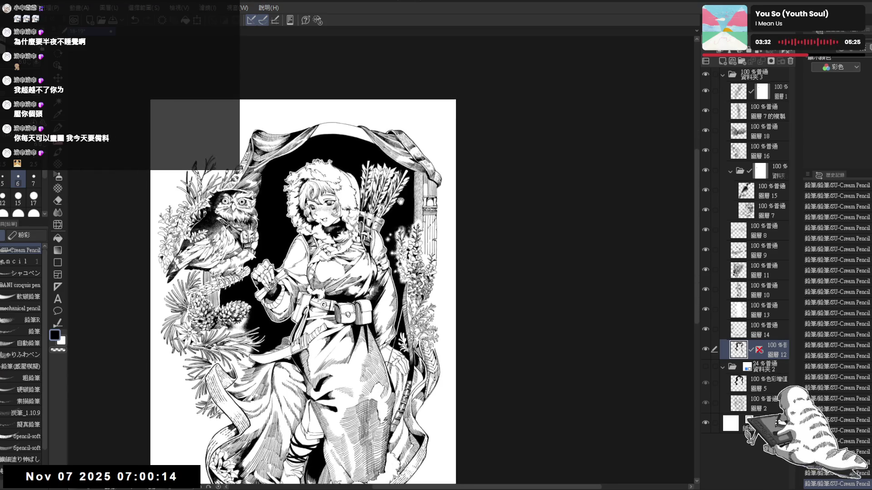
{"action": "left_click_drag", "start_coordinate": [303, 291], "coordinate": [309, 285]}
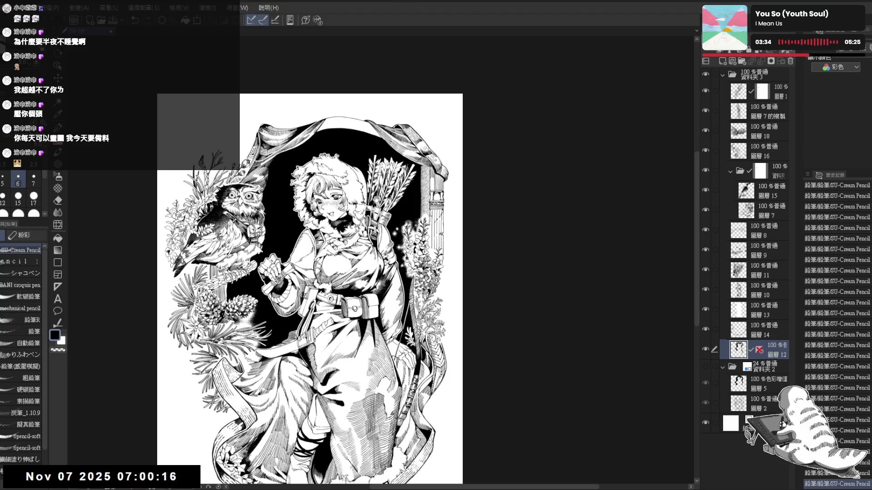
{"action": "key", "text": "ctrl+plus"}
{"action": "key", "text": "ctrl+plus"}
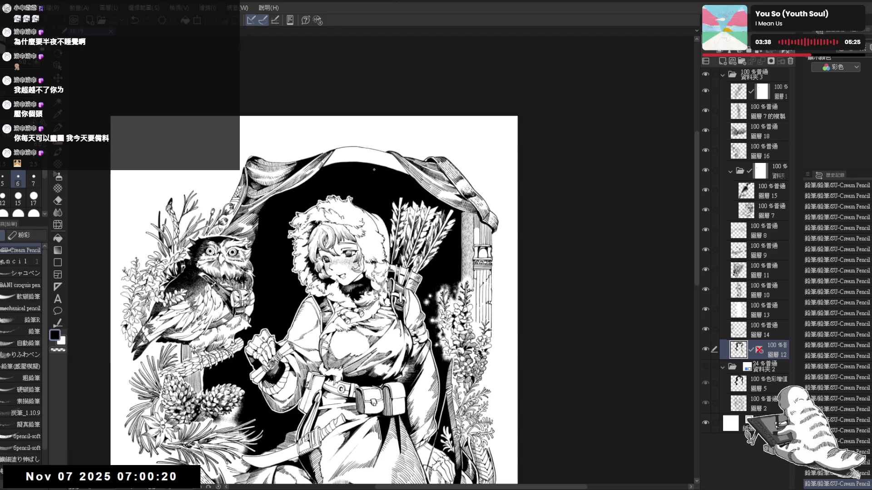
{"action": "mouse_move", "coordinate": [354, 272]}
{"action": "left_mouse_down"}
{"action": "mouse_move", "coordinate": [364, 288]}
{"action": "mouse_move", "coordinate": [408, 254]}
{"action": "mouse_move", "coordinate": [454, 236]}
{"action": "left_mouse_up"}
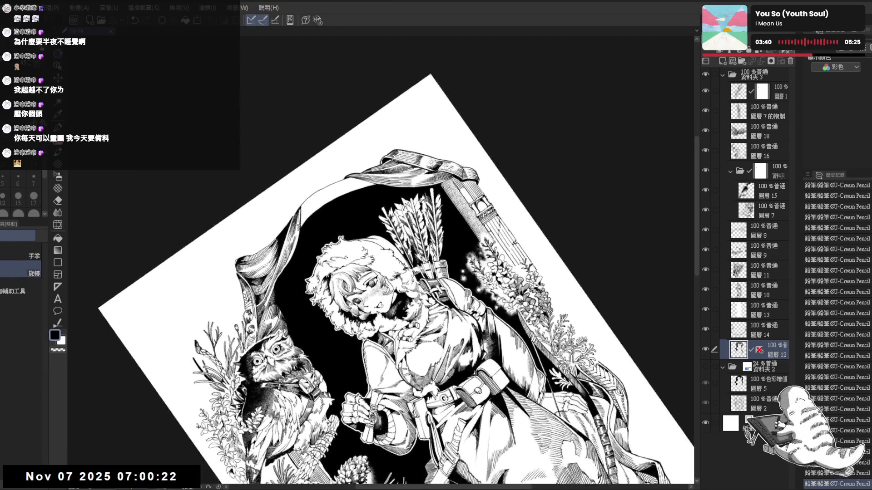
Step: Erase a small stray mark and redraw short pencil strokes along the cloak edge
{"action": "scroll", "coordinate": [302, 203], "scroll_direction": "up", "scroll_amount": 2}
{"action": "key", "text": "e"}
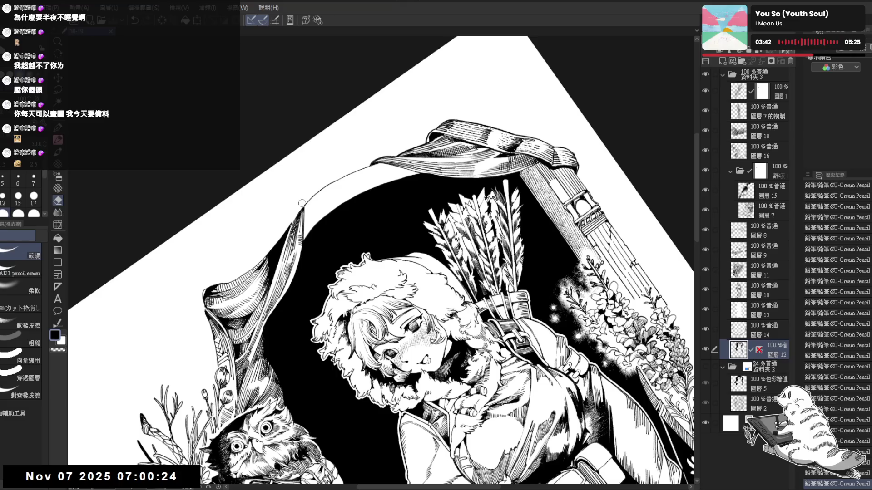
{"action": "mouse_move", "coordinate": [302, 203]}
{"action": "left_mouse_down"}
{"action": "mouse_move", "coordinate": [302, 213]}
{"action": "mouse_move", "coordinate": [302, 202]}
{"action": "left_mouse_up"}
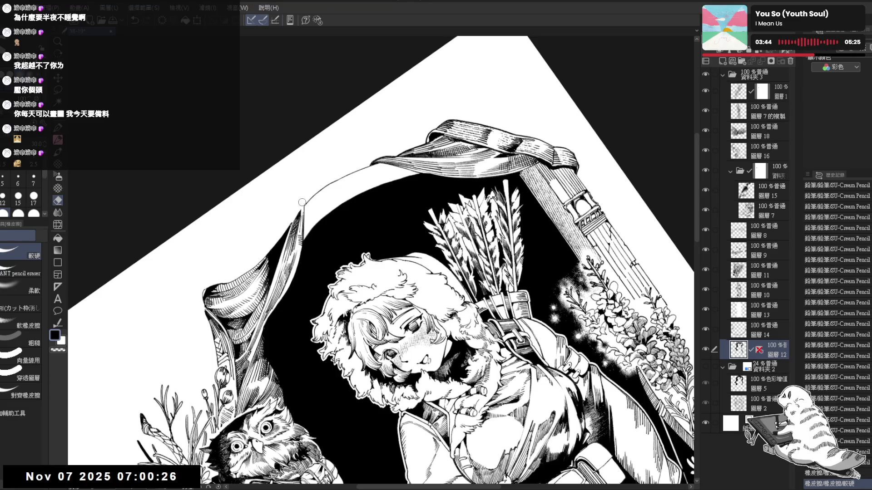
{"action": "key", "text": "p"}
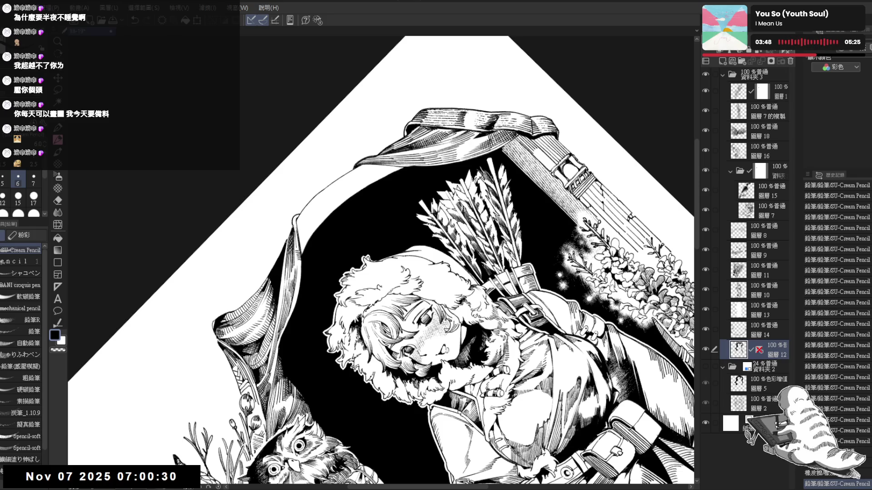
{"action": "key", "text": "ctrl+z"}
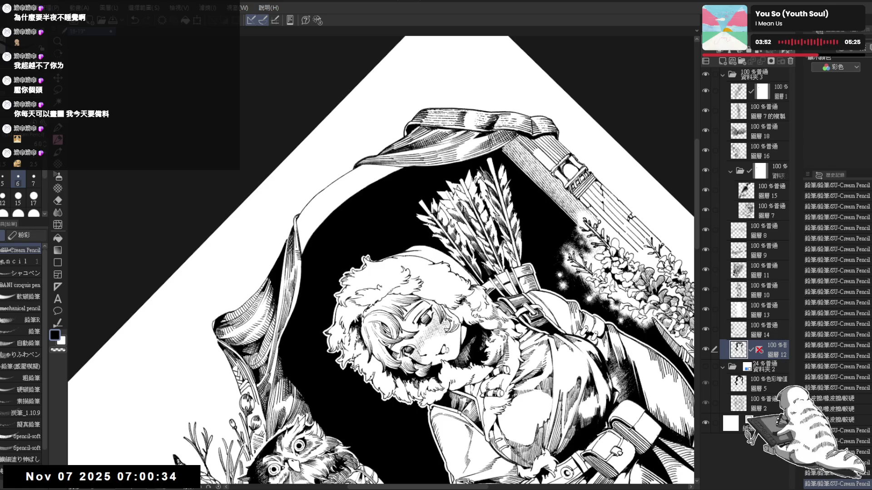
{"action": "left_click_drag", "start_coordinate": [290, 219], "coordinate": [290, 235]}
{"action": "key", "text": "ctrl+z"}
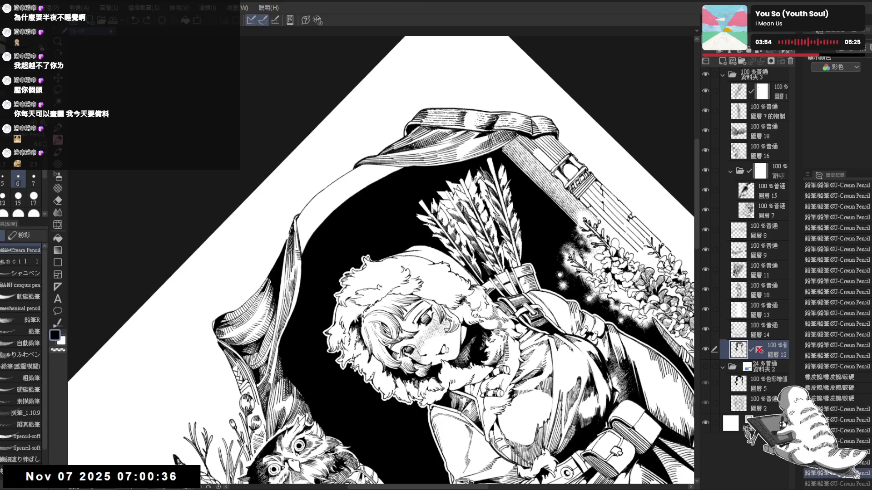
{"action": "key", "text": "ctrl+y"}
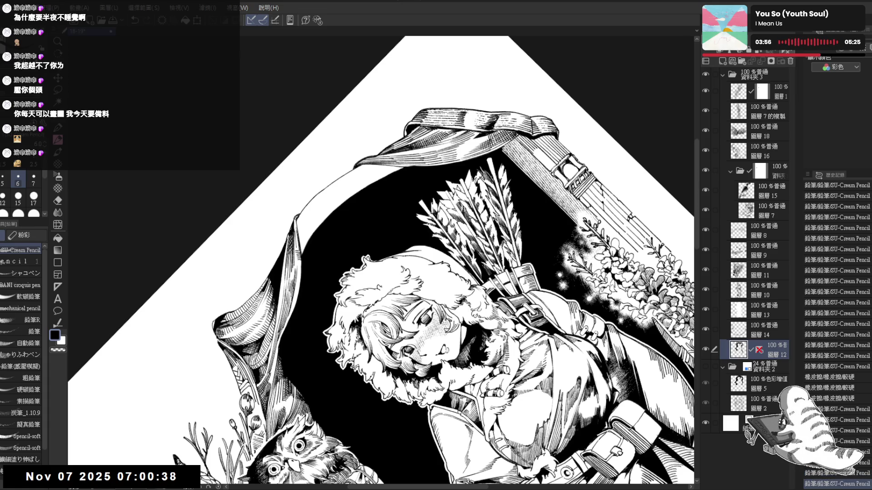
Step: With the canvas rotated about 30° clockwise, erase the curtain edge and re-darken it with pencil
{"action": "key", "text": "ctrl+@"}
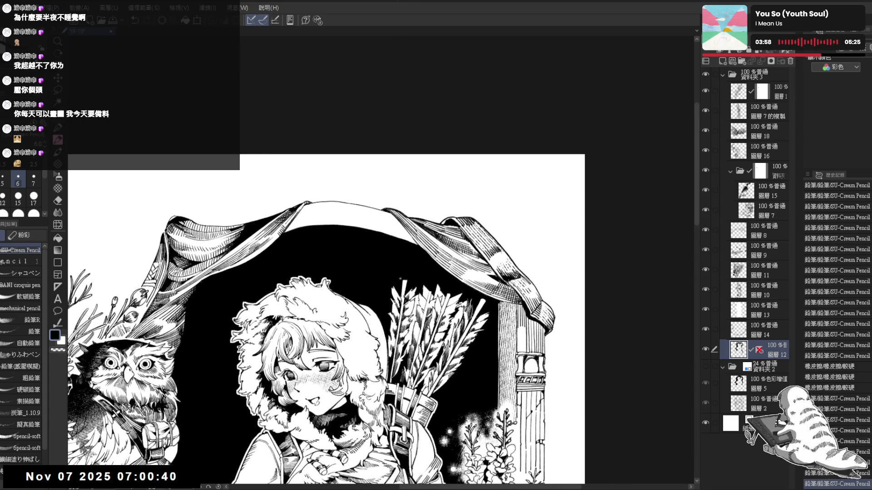
{"action": "key", "text": "asciicircum"}
{"action": "key", "text": "asciicircum"}
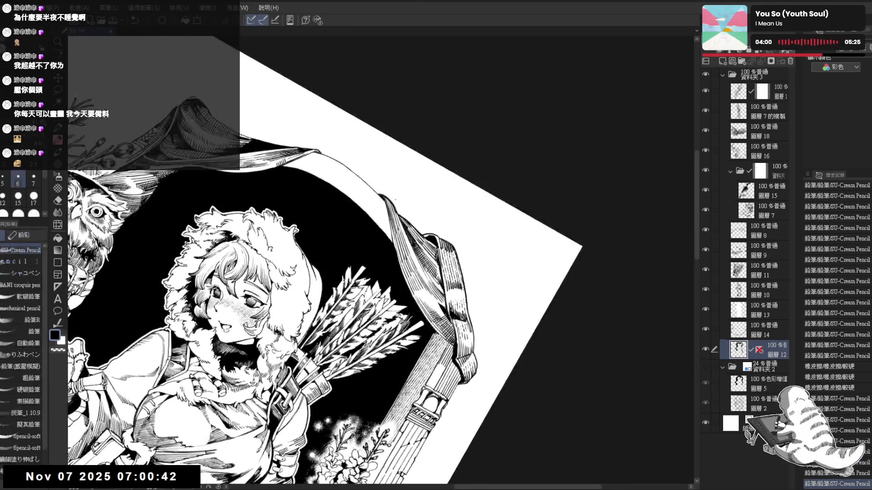
{"action": "key", "text": "e"}
{"action": "mouse_move", "coordinate": [382, 200]}
{"action": "left_mouse_down"}
{"action": "mouse_move", "coordinate": [397, 265]}
{"action": "mouse_move", "coordinate": [378, 260]}
{"action": "mouse_move", "coordinate": [385, 247]}
{"action": "left_mouse_up"}
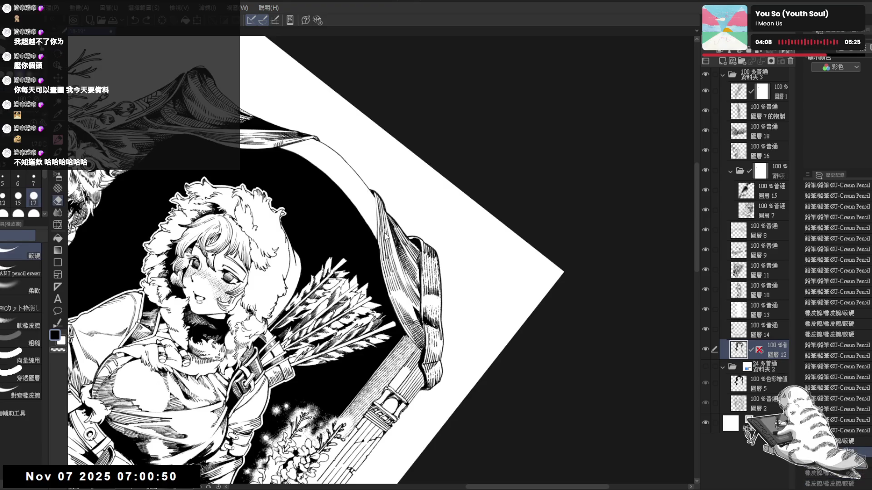
{"action": "left_click_drag", "start_coordinate": [375, 195], "coordinate": [377, 238]}
{"action": "key", "text": "p"}
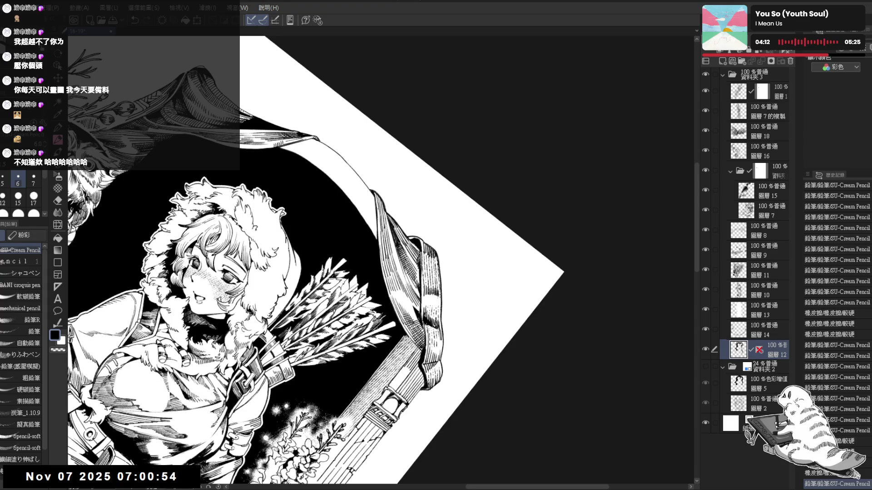
{"action": "mouse_move", "coordinate": [379, 199]}
{"action": "left_mouse_down"}
{"action": "mouse_move", "coordinate": [379, 251]}
{"action": "mouse_move", "coordinate": [377, 208]}
{"action": "mouse_move", "coordinate": [379, 240]}
{"action": "left_mouse_up"}
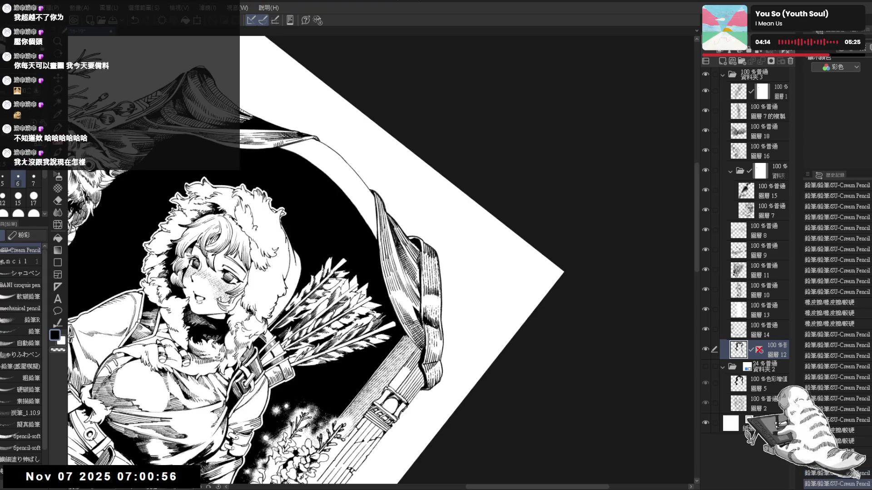
{"action": "key", "text": "ctrl+0"}
{"action": "scroll", "coordinate": [322, 237], "scroll_direction": "up", "scroll_amount": 2}
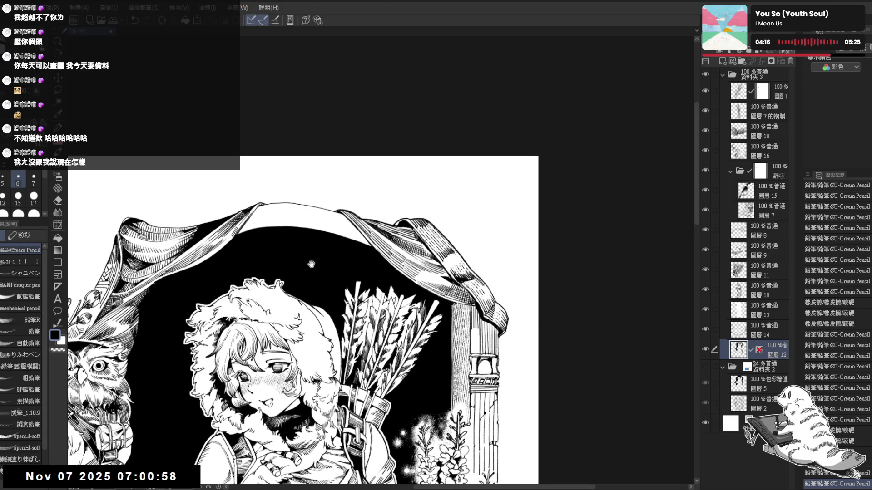
{"action": "left_click_drag", "start_coordinate": [324, 226], "coordinate": [360, 209]}
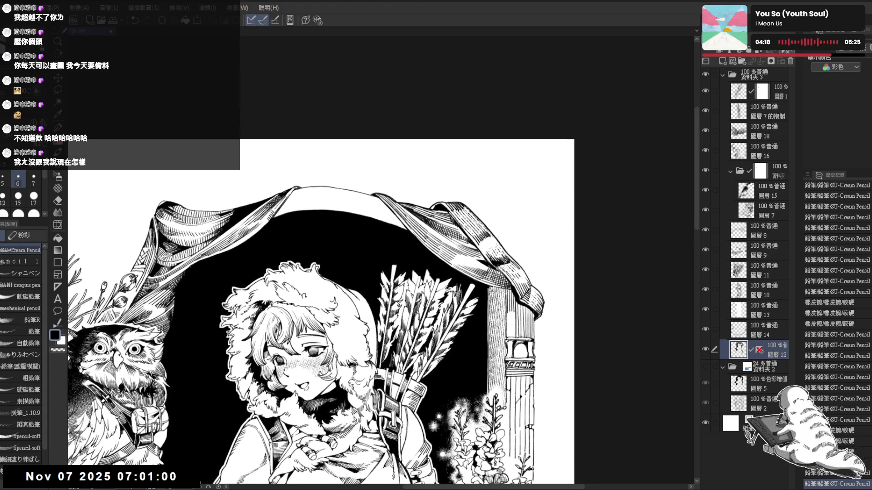
{"action": "key", "text": "minus"}
{"action": "key", "text": "e"}
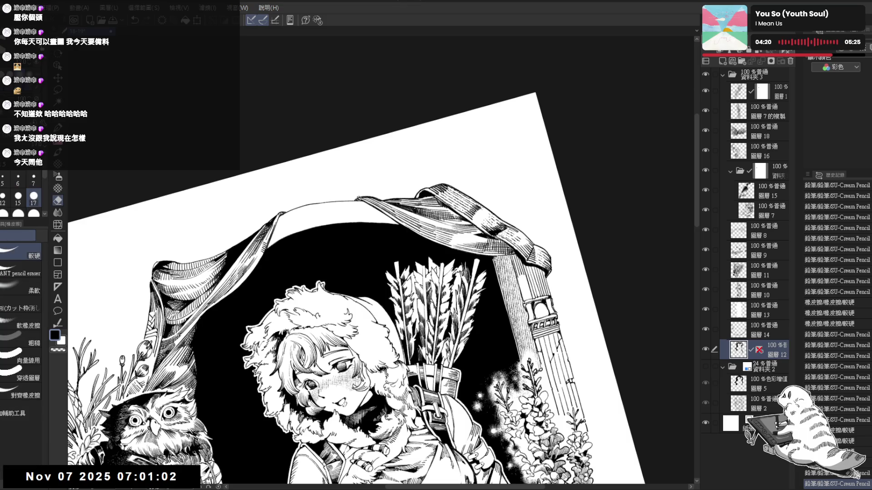
{"action": "key", "text": "p"}
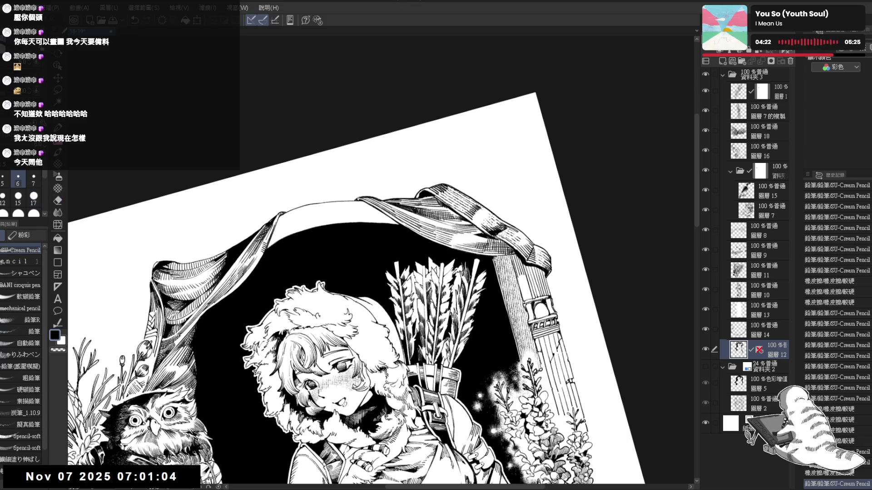
{"action": "key", "text": "asciicircum"}
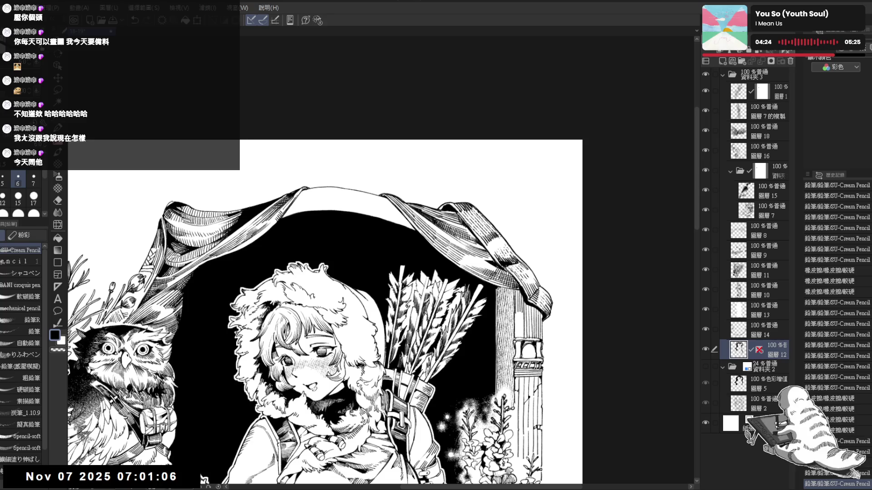
{"action": "key", "text": "ctrl+z"}
{"action": "mouse_move", "coordinate": [273, 263]}
{"action": "left_mouse_down"}
{"action": "mouse_move", "coordinate": [309, 263]}
{"action": "mouse_move", "coordinate": [296, 294]}
{"action": "left_mouse_up"}
{"action": "key", "text": "ctrl+y"}
{"action": "key", "text": "ctrl+y"}
{"action": "key", "text": "ctrl+y"}
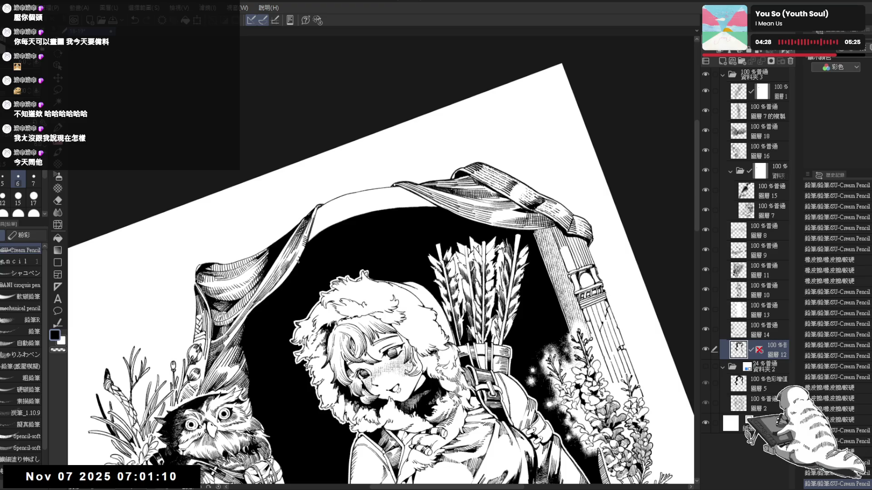
{"action": "key", "text": "ctrl+z"}
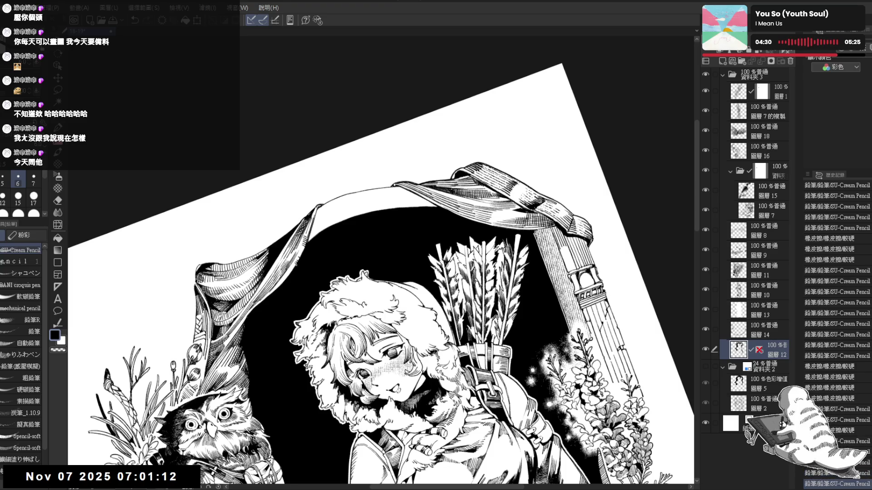
{"action": "key", "text": "ctrl+y"}
{"action": "key", "text": "ctrl+y"}
{"action": "key", "text": "ctrl+y"}
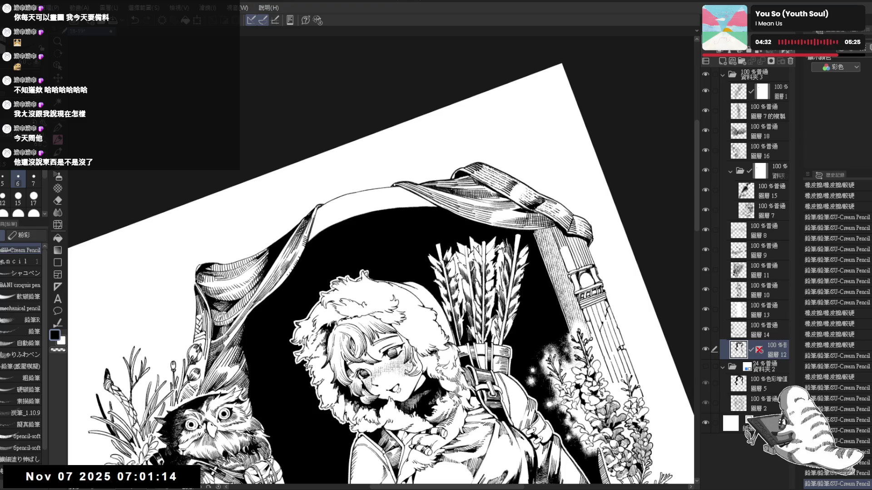
{"action": "key", "text": "ctrl+y"}
{"action": "key", "text": "ctrl+y"}
{"action": "key", "text": "ctrl+y"}
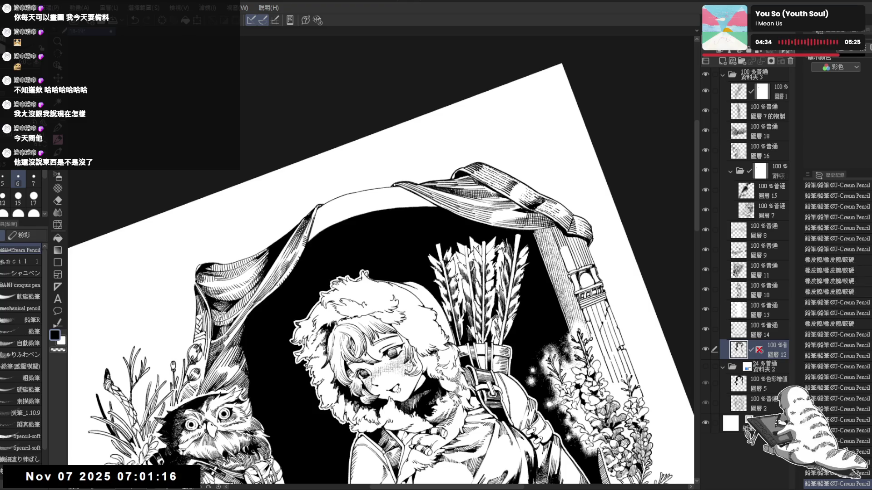
{"action": "key", "text": "ctrl+y"}
{"action": "key", "text": "ctrl+y"}
{"action": "left_click_drag", "start_coordinate": [381, 167], "coordinate": [383, 159]}
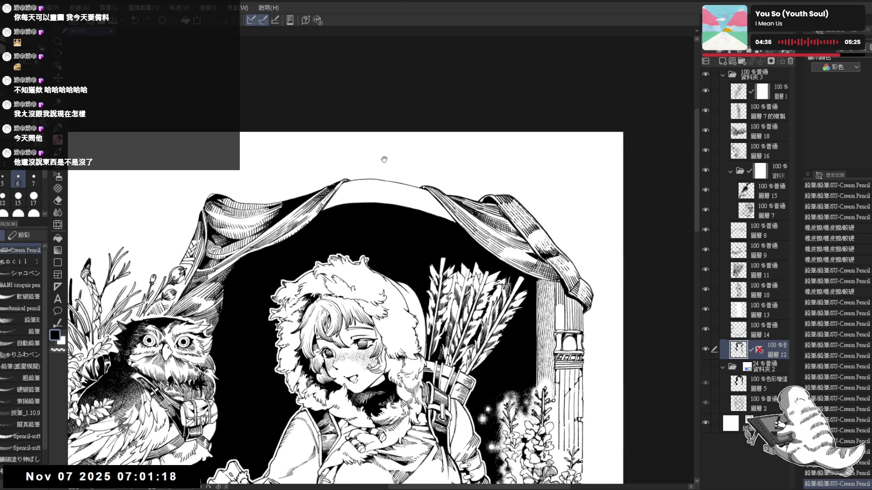
{"action": "key", "text": "ctrl+z"}
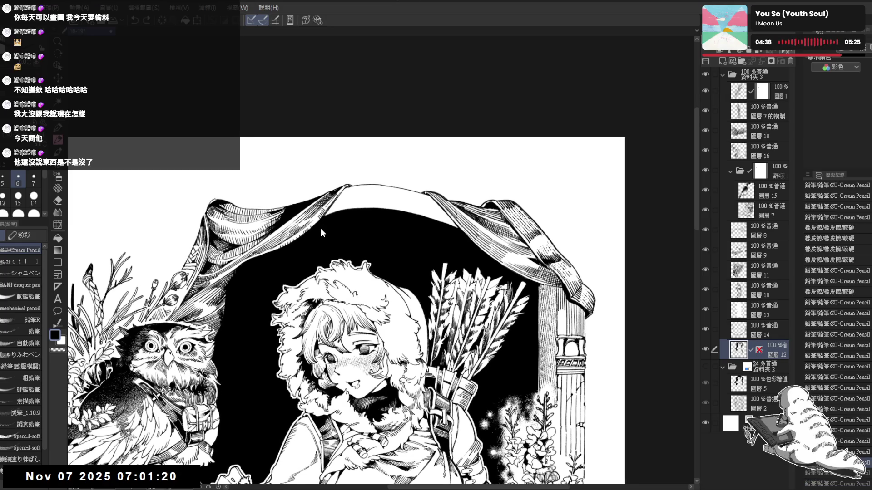
{"action": "key", "text": "ctrl+z"}
{"action": "key", "text": "ctrl+z"}
{"action": "key", "text": "ctrl+z"}
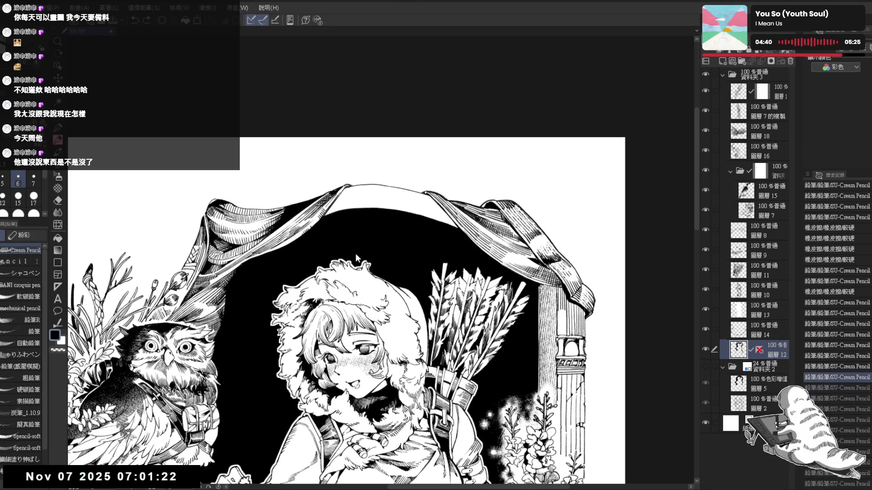
{"action": "key", "text": "ctrl+z"}
{"action": "key", "text": "ctrl+z"}
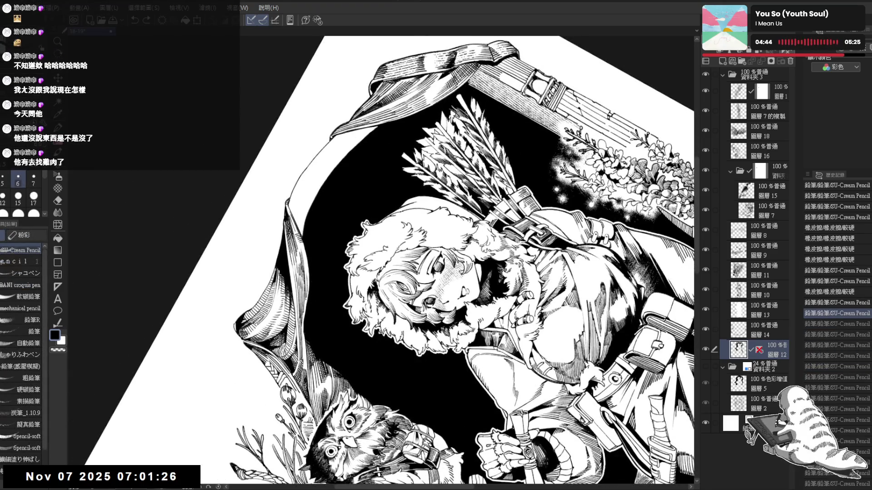
{"action": "scroll", "coordinate": [837, 332], "scroll_direction": "up", "scroll_amount": 5}
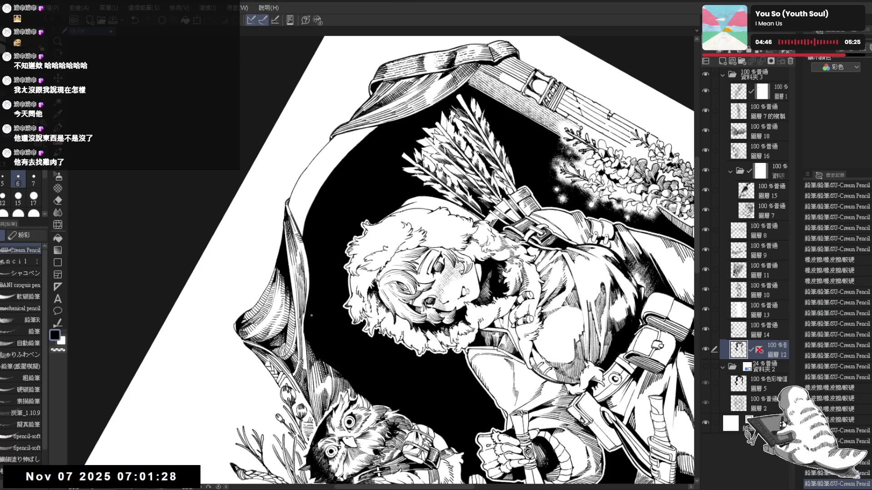
{"action": "key", "text": "ctrl+0"}
{"action": "key", "text": "minus"}
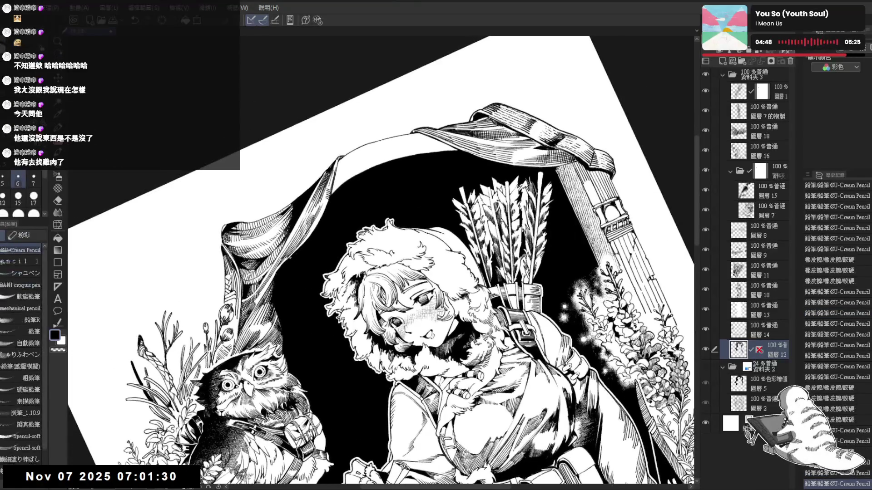
{"action": "key", "text": "at"}
{"action": "left_click_drag", "start_coordinate": [364, 191], "coordinate": [325, 167]}
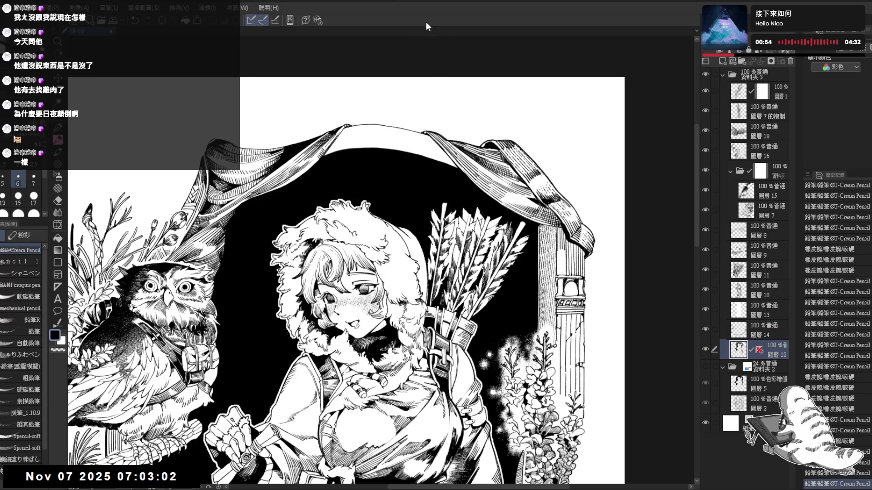
Step: Rotate toward the drape edge, try erasing a stray mark there, and undo it
{"action": "mouse_move", "coordinate": [220, 299]}
{"action": "left_mouse_down"}
{"action": "mouse_move", "coordinate": [242, 312]}
{"action": "mouse_move", "coordinate": [220, 292]}
{"action": "mouse_move", "coordinate": [258, 231]}
{"action": "left_mouse_up"}
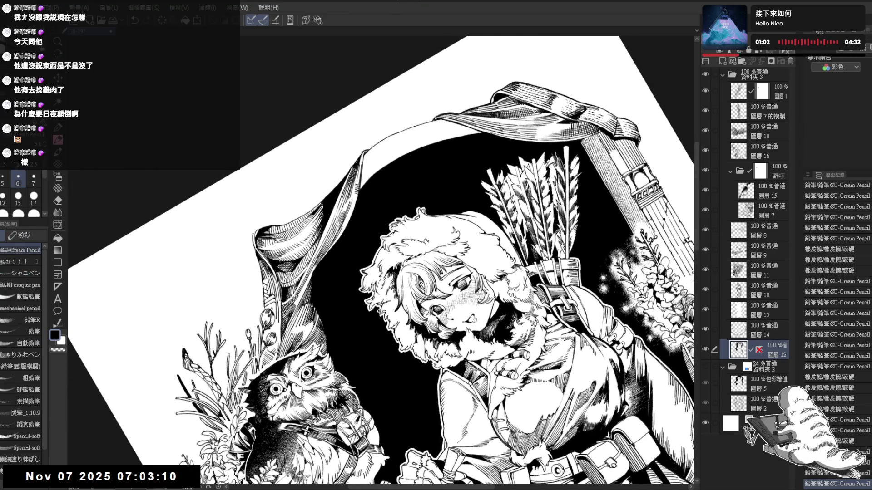
{"action": "mouse_move", "coordinate": [363, 254]}
{"action": "left_mouse_down"}
{"action": "mouse_move", "coordinate": [345, 237]}
{"action": "mouse_move", "coordinate": [318, 265]}
{"action": "left_mouse_up"}
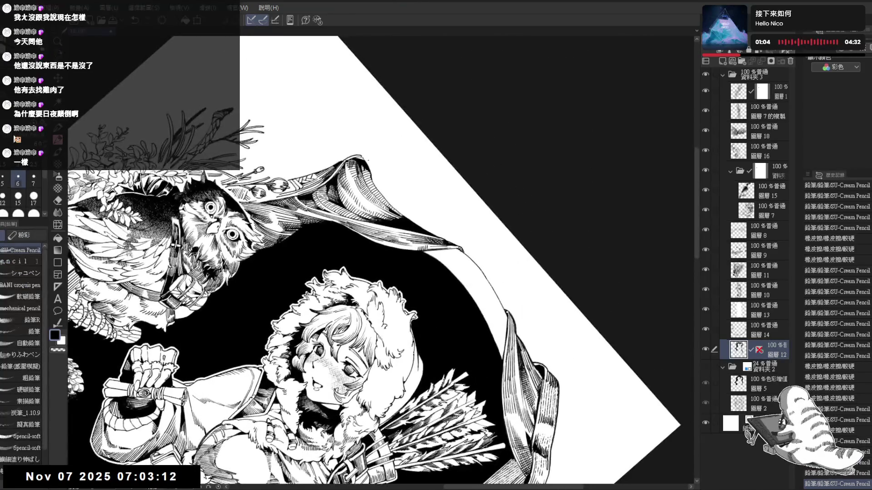
{"action": "left_click_drag", "start_coordinate": [358, 155], "coordinate": [363, 158]}
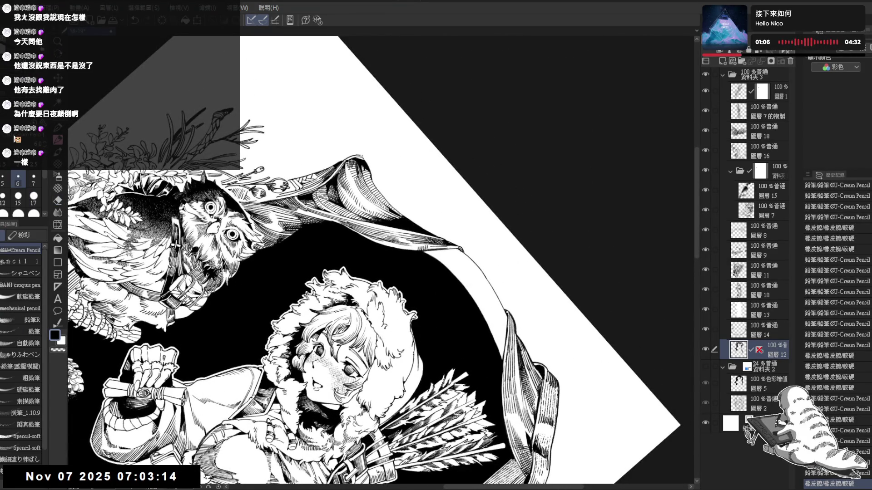
{"action": "key", "text": "ctrl+z"}
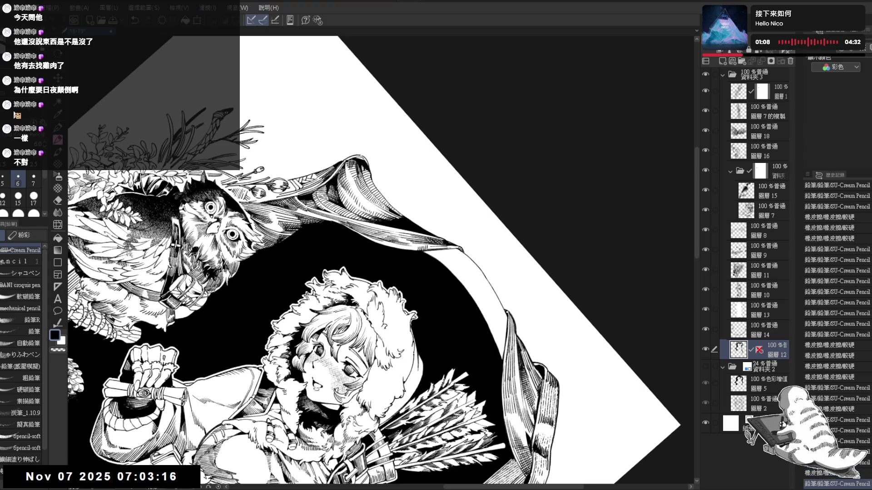
{"action": "mouse_move", "coordinate": [326, 272]}
{"action": "left_mouse_down"}
{"action": "mouse_move", "coordinate": [295, 283]}
{"action": "mouse_move", "coordinate": [327, 277]}
{"action": "left_mouse_up"}
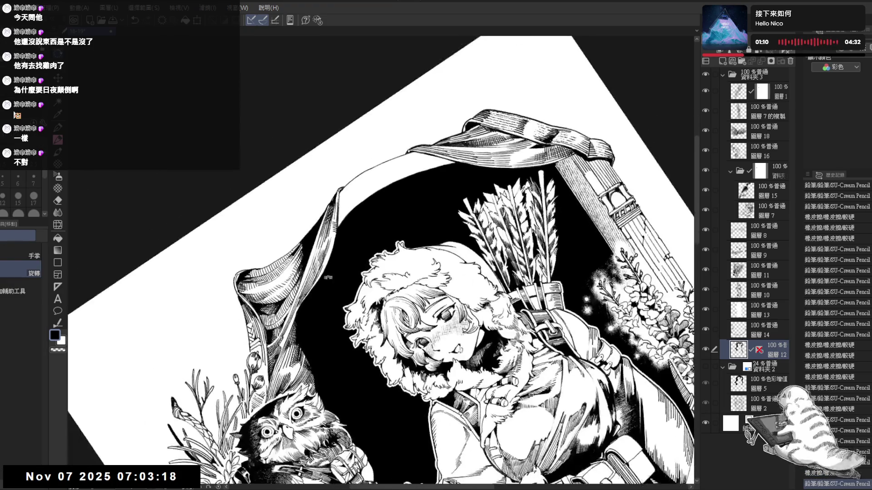
{"action": "left_click_drag", "start_coordinate": [300, 248], "coordinate": [296, 258]}
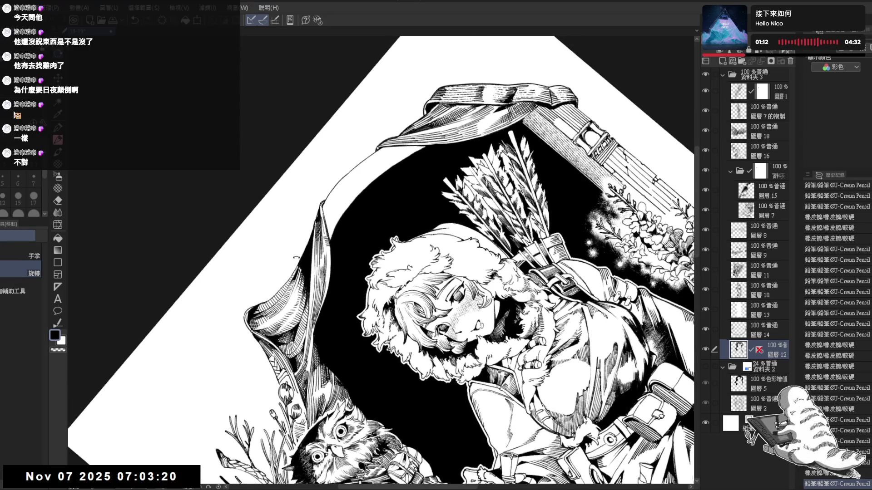
{"action": "key", "text": "ctrl+@"}
Step: Bring the top drape into view and erase a small spot near the arrows
{"action": "scroll", "coordinate": [322, 231], "scroll_direction": "up", "scroll_amount": 2}
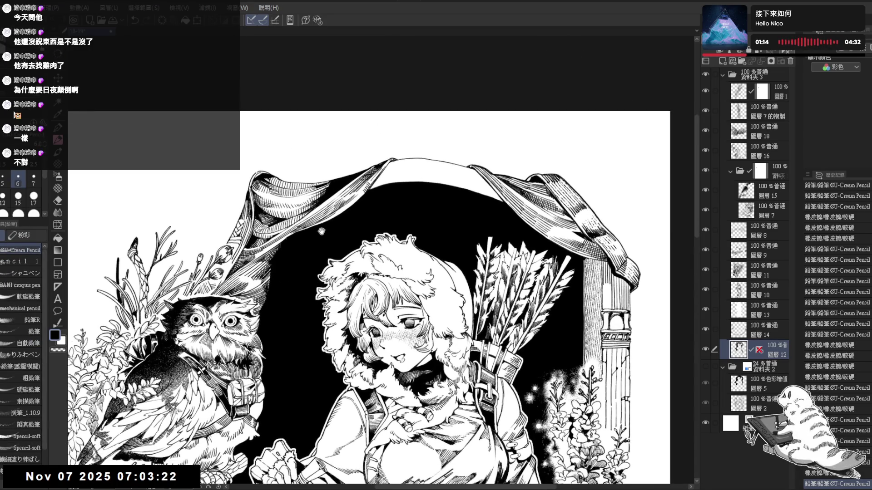
{"action": "left_click_drag", "start_coordinate": [314, 181], "coordinate": [318, 173]}
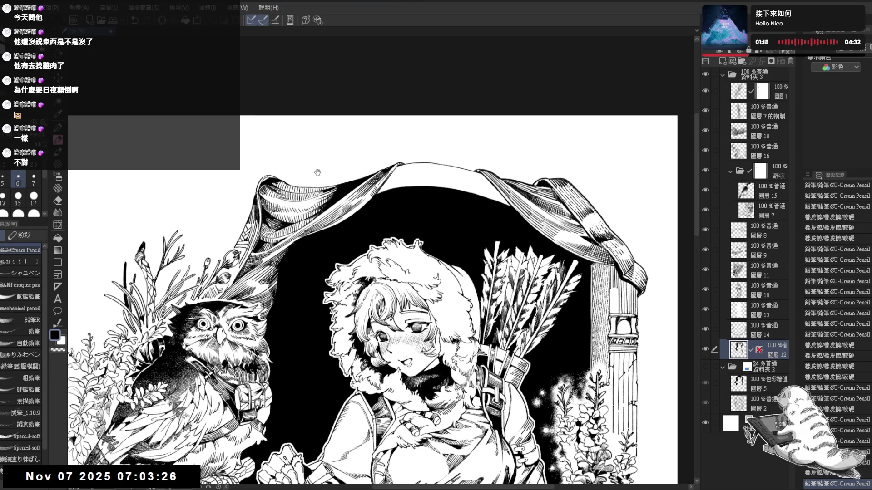
{"action": "left_click_drag", "start_coordinate": [429, 255], "coordinate": [391, 164]}
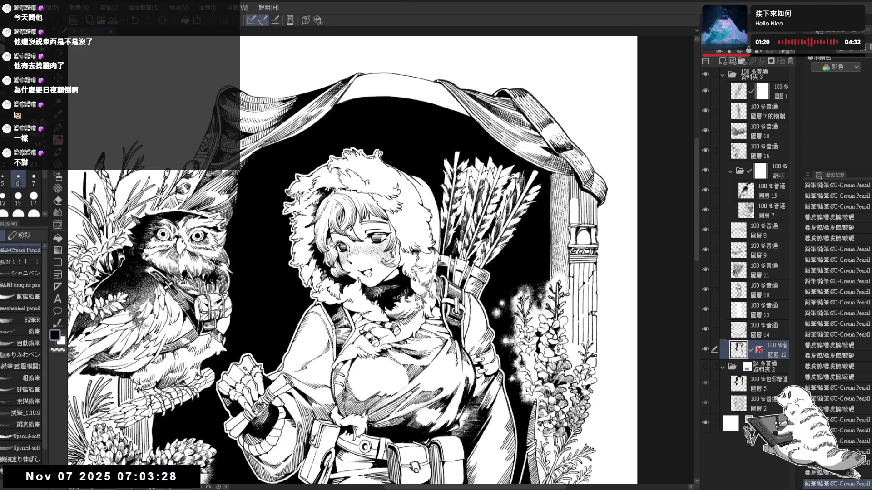
{"action": "scroll", "coordinate": [359, 258], "scroll_direction": "down", "scroll_amount": 2}
{"action": "scroll", "coordinate": [358, 259], "scroll_direction": "up", "scroll_amount": 3}
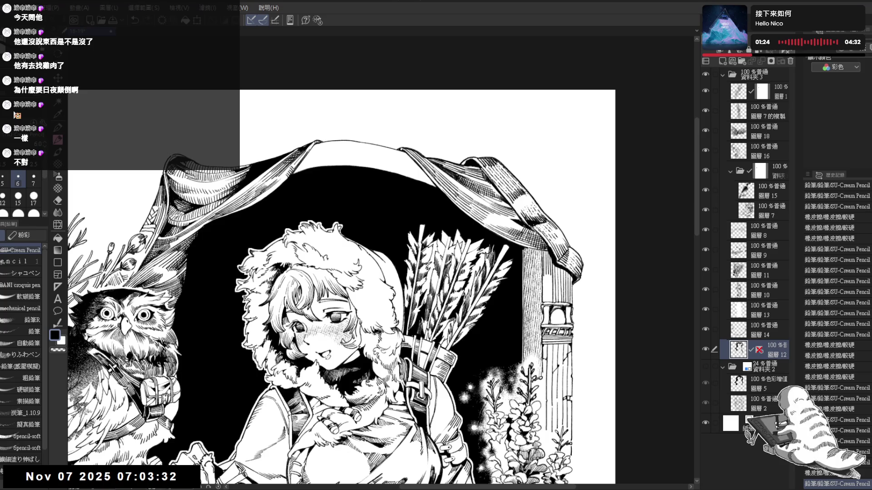
{"action": "mouse_move", "coordinate": [367, 129]}
{"action": "left_mouse_down"}
{"action": "mouse_move", "coordinate": [330, 232]}
{"action": "mouse_move", "coordinate": [291, 253]}
{"action": "left_mouse_up"}
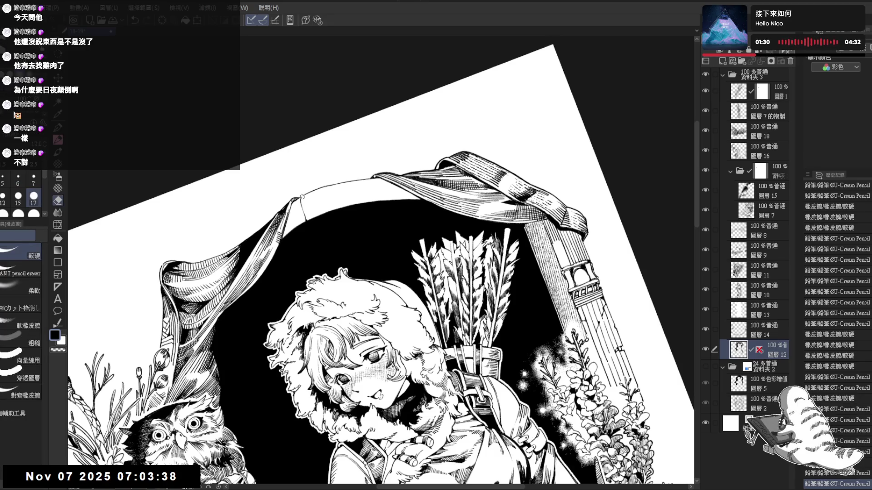
{"action": "left_click_drag", "start_coordinate": [301, 194], "coordinate": [304, 199]}
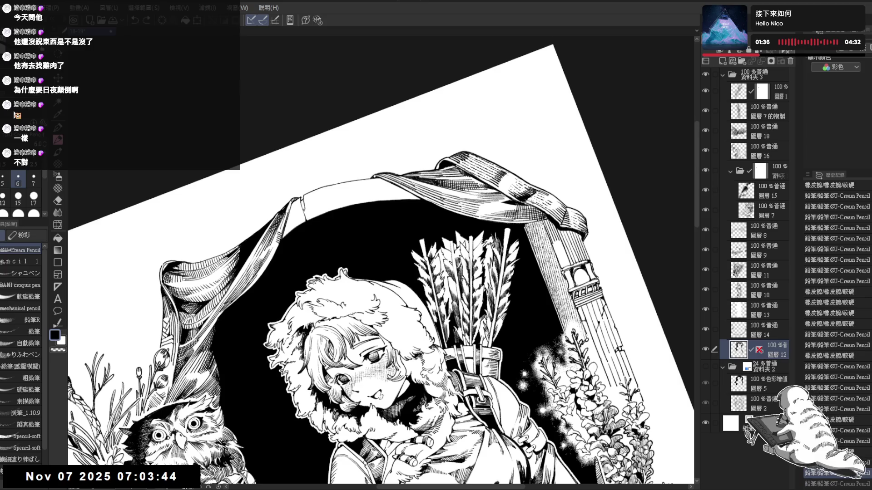
Step: Erase two spots on the arch's top band and draw a short vertical line there
{"action": "key", "text": "ctrl+@"}
{"action": "left_click_drag", "start_coordinate": [350, 171], "coordinate": [332, 180]}
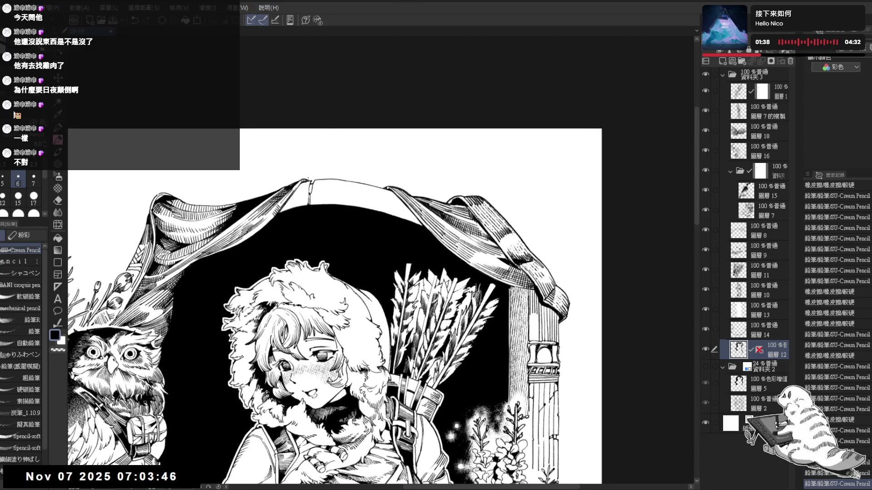
{"action": "key", "text": "e"}
{"action": "left_click", "coordinate": [334, 180]}
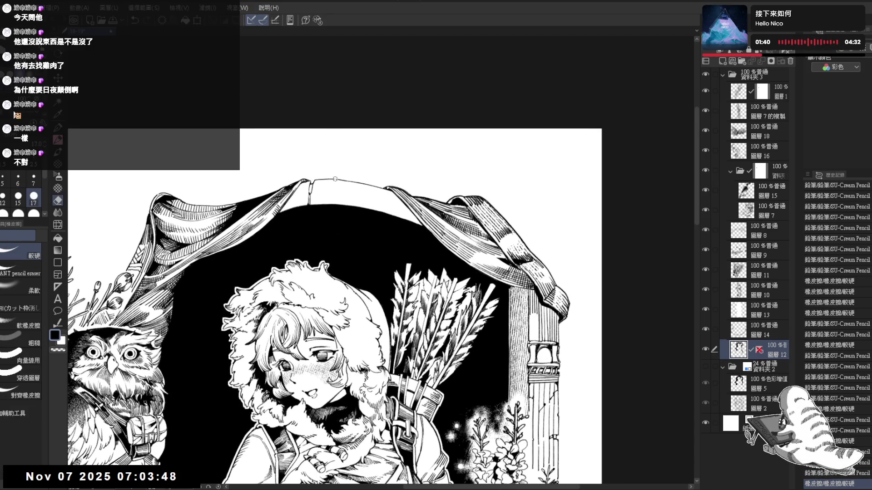
{"action": "left_click", "coordinate": [334, 179]}
{"action": "key", "text": "p"}
{"action": "left_click_drag", "start_coordinate": [334, 182], "coordinate": [335, 199]}
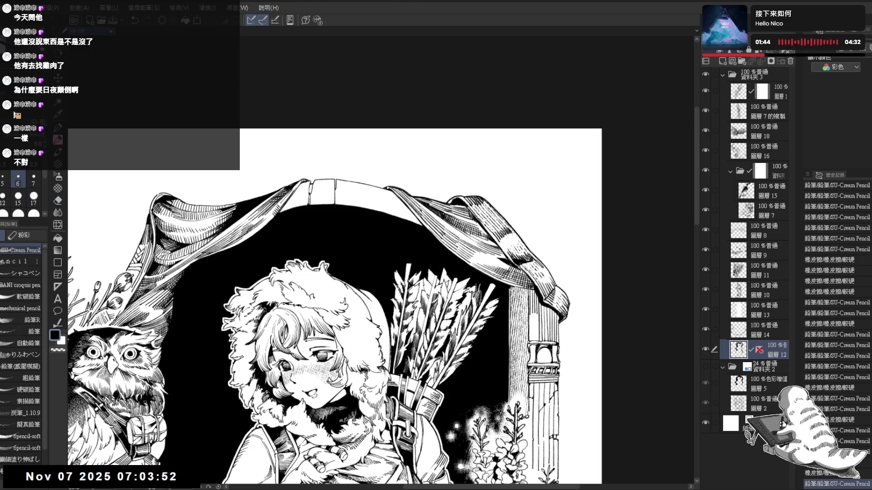
Step: Draw a pencil stroke on the arch top, undo it, and erase a small mark there
{"action": "left_click_drag", "start_coordinate": [345, 295], "coordinate": [358, 272]}
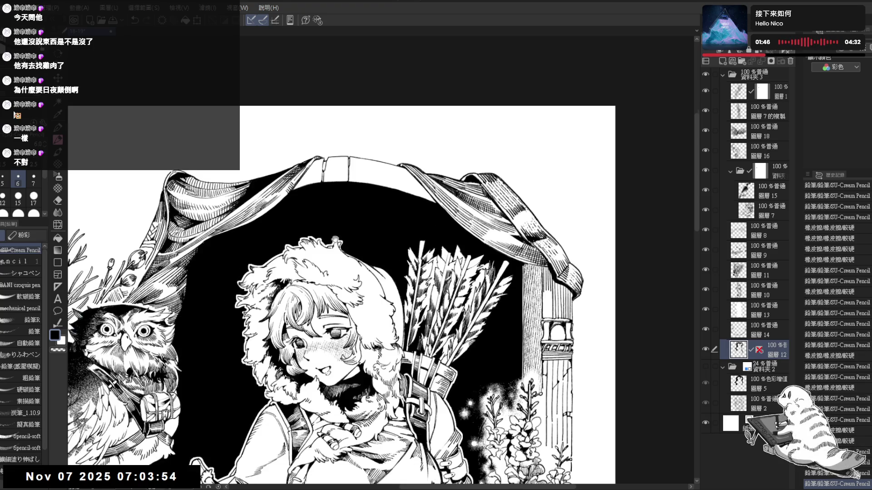
{"action": "left_click_drag", "start_coordinate": [335, 240], "coordinate": [358, 214]}
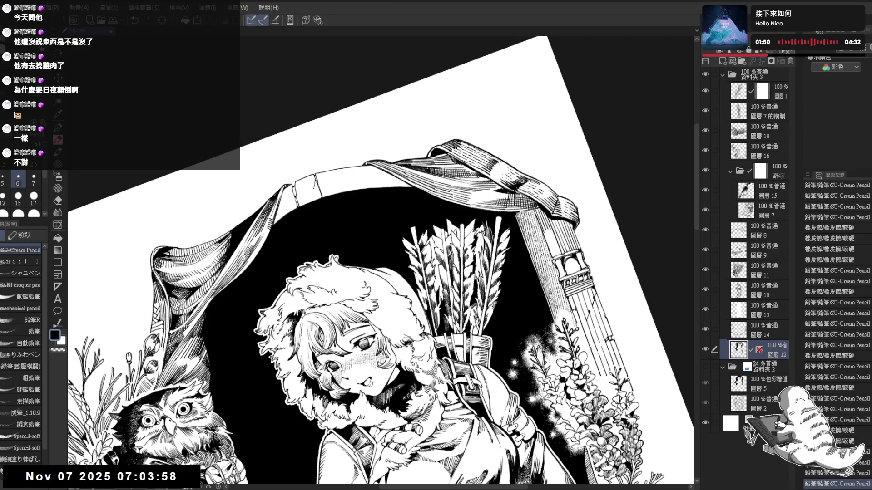
{"action": "mouse_move", "coordinate": [409, 182]}
{"action": "left_mouse_down"}
{"action": "mouse_move", "coordinate": [436, 195]}
{"action": "mouse_move", "coordinate": [467, 241]}
{"action": "left_mouse_up"}
{"action": "key", "text": "at"}
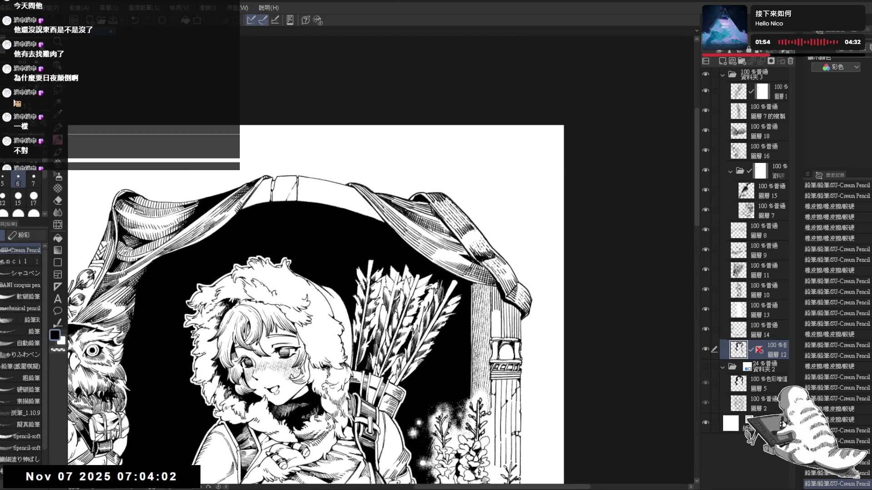
{"action": "left_click_drag", "start_coordinate": [322, 204], "coordinate": [329, 242]}
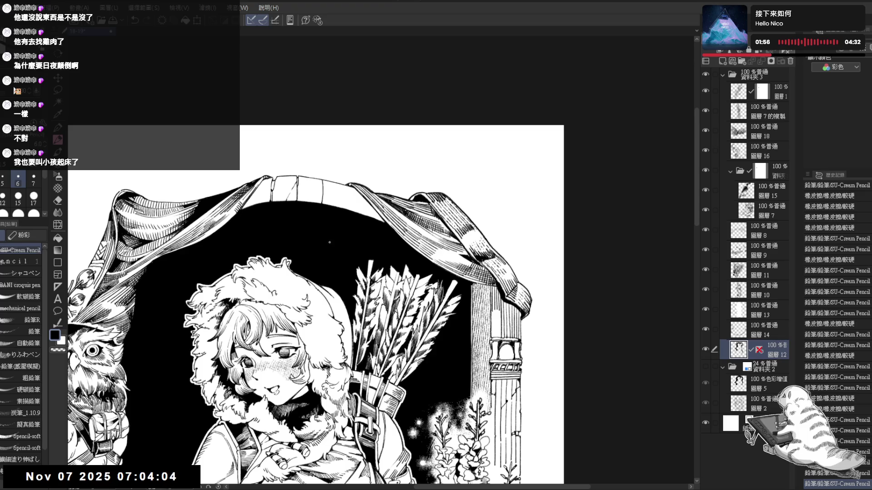
{"action": "key", "text": "ctrl+z"}
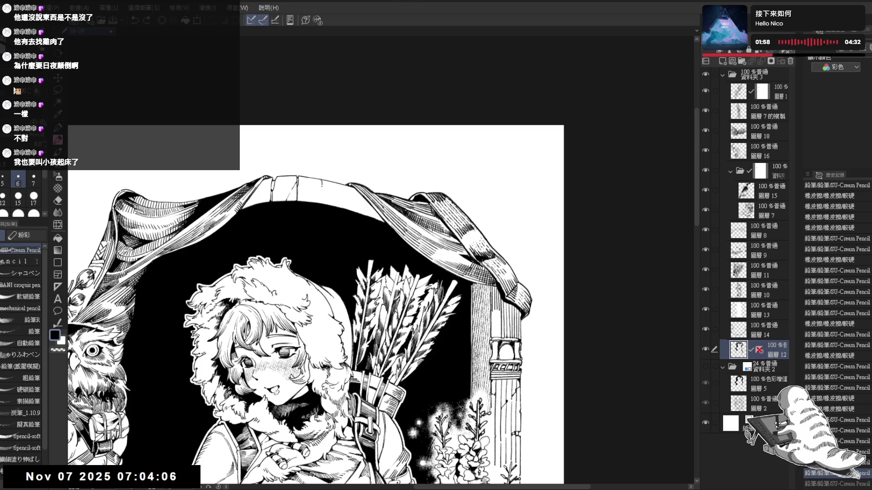
{"action": "key", "text": "e"}
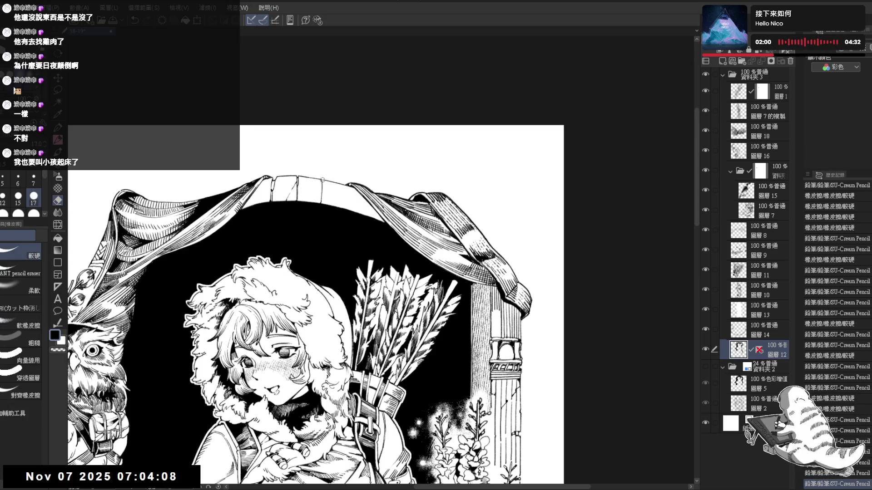
{"action": "left_click", "coordinate": [322, 179]}
{"action": "key", "text": "p"}
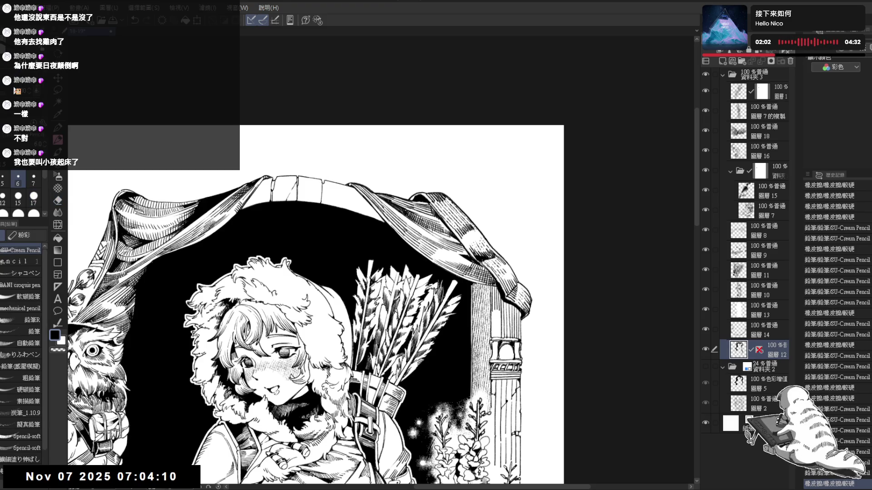
Step: Add a cluster of small pencil marks and a short stroke on the arch's top band
{"action": "left_click", "coordinate": [323, 181]}
{"action": "left_click", "coordinate": [324, 181]}
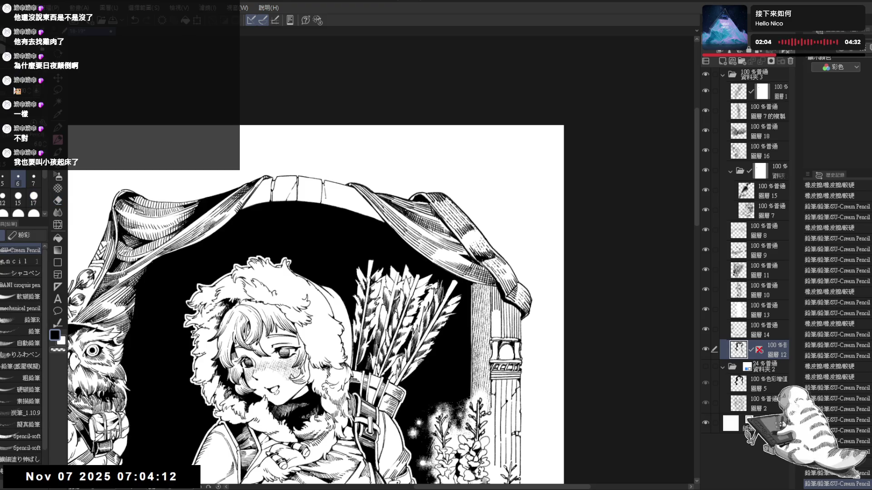
{"action": "left_click", "coordinate": [343, 190]}
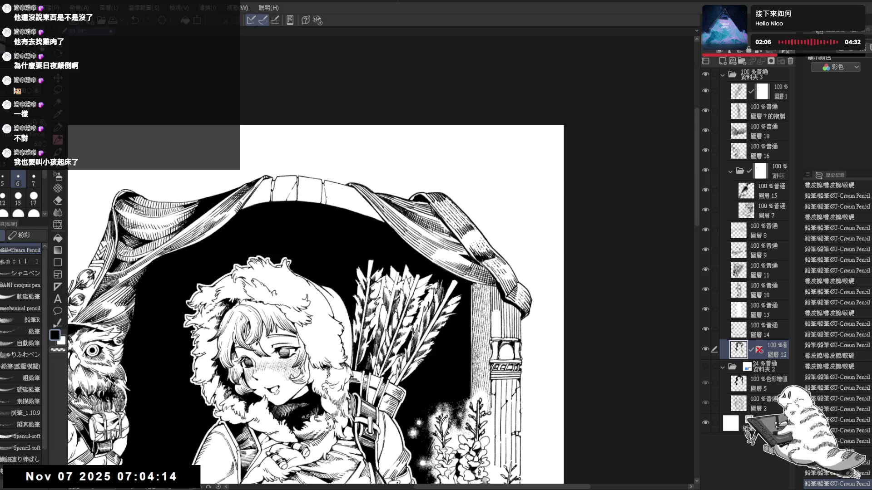
{"action": "left_click", "coordinate": [344, 190]}
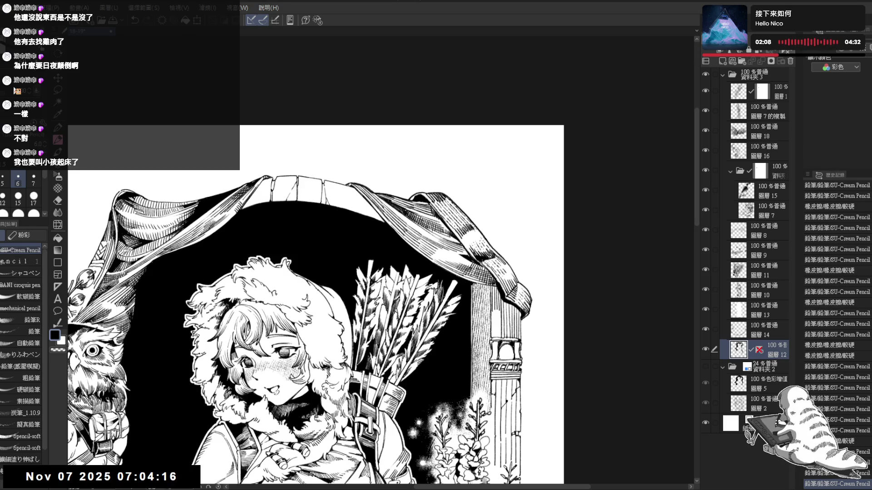
{"action": "left_click", "coordinate": [344, 190]}
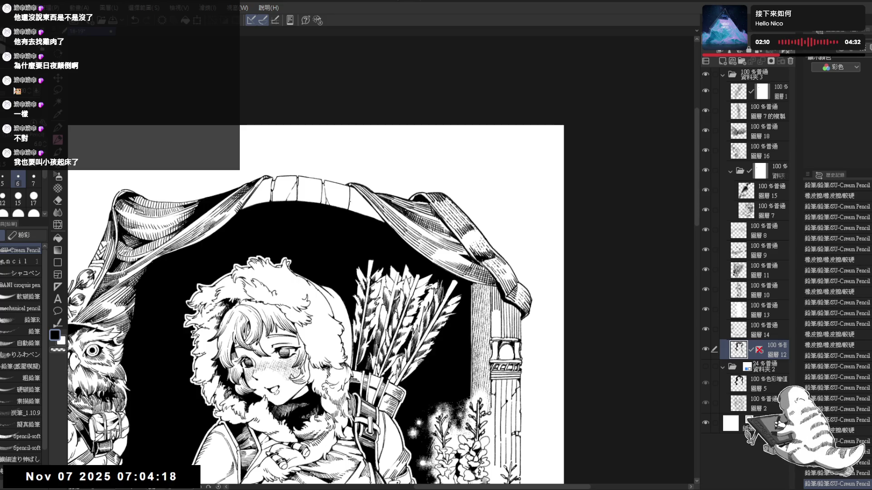
{"action": "left_click", "coordinate": [344, 190]}
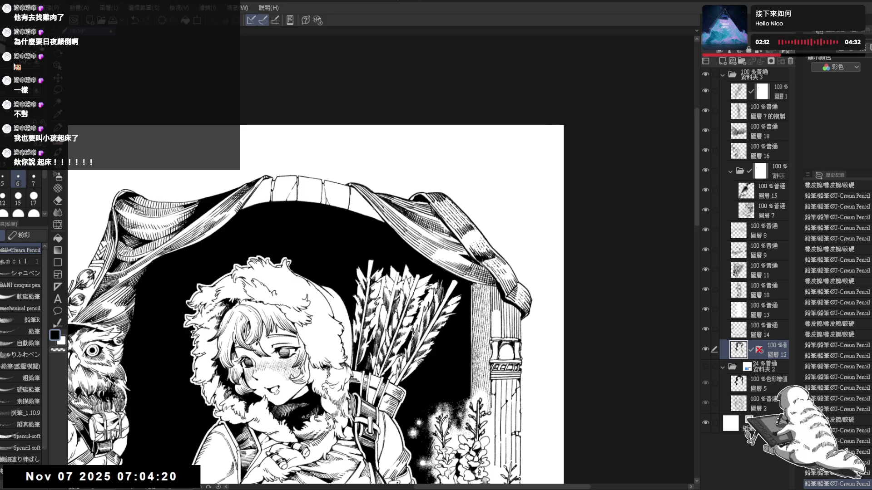
{"action": "left_click_drag", "start_coordinate": [371, 206], "coordinate": [373, 218]}
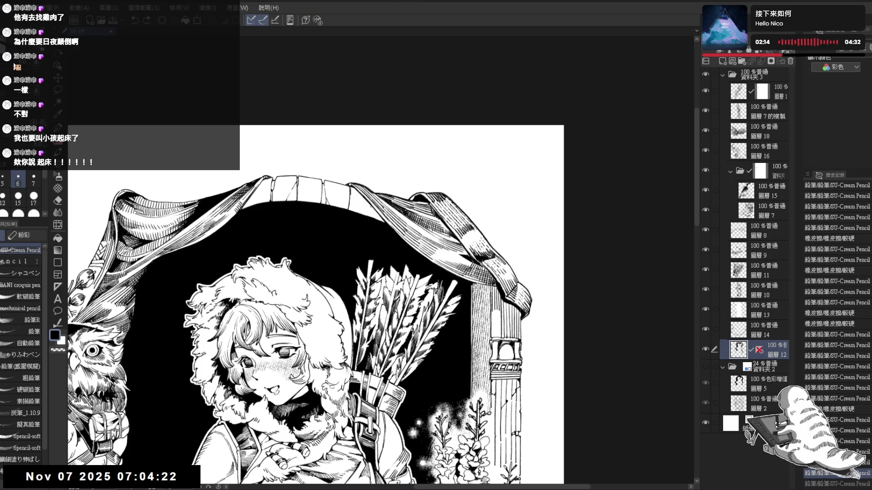
{"action": "left_click", "coordinate": [343, 190]}
{"action": "left_click", "coordinate": [344, 190]}
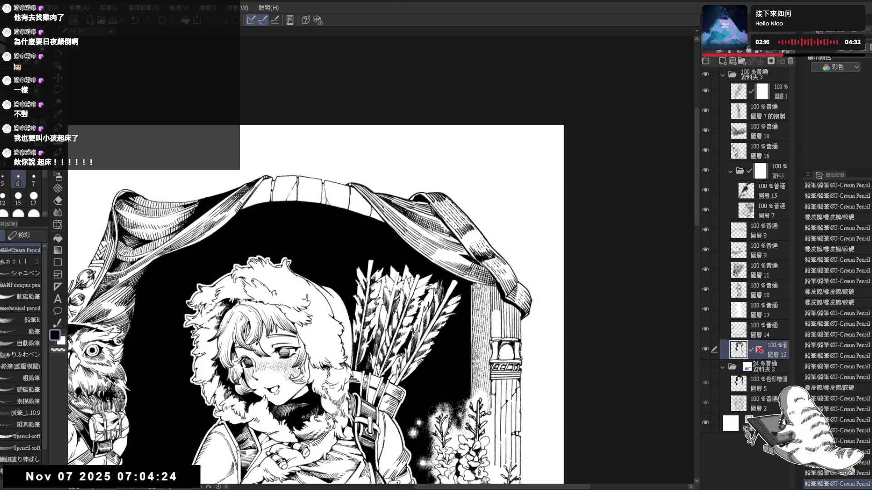
{"action": "left_click", "coordinate": [344, 190]}
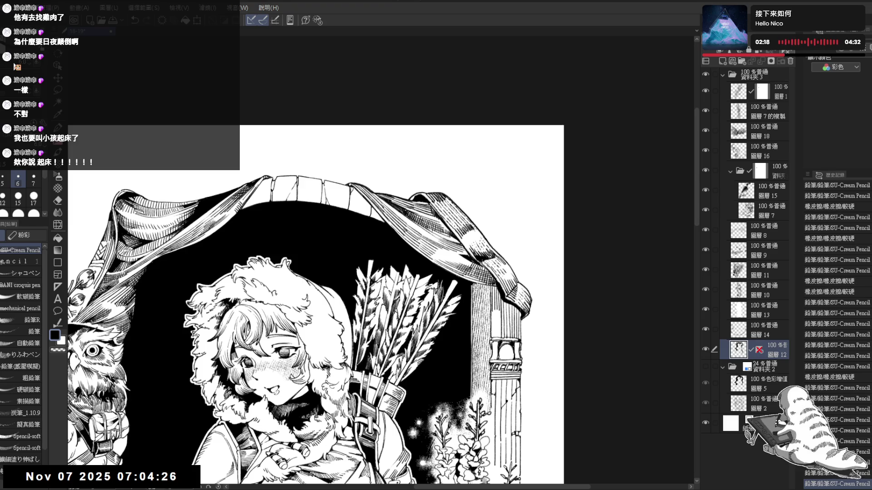
Step: Pan and level the view to frame the whole illustration
{"action": "mouse_move", "coordinate": [269, 223]}
{"action": "left_mouse_down"}
{"action": "mouse_move", "coordinate": [266, 184]}
{"action": "mouse_move", "coordinate": [245, 202]}
{"action": "mouse_move", "coordinate": [272, 184]}
{"action": "left_mouse_up"}
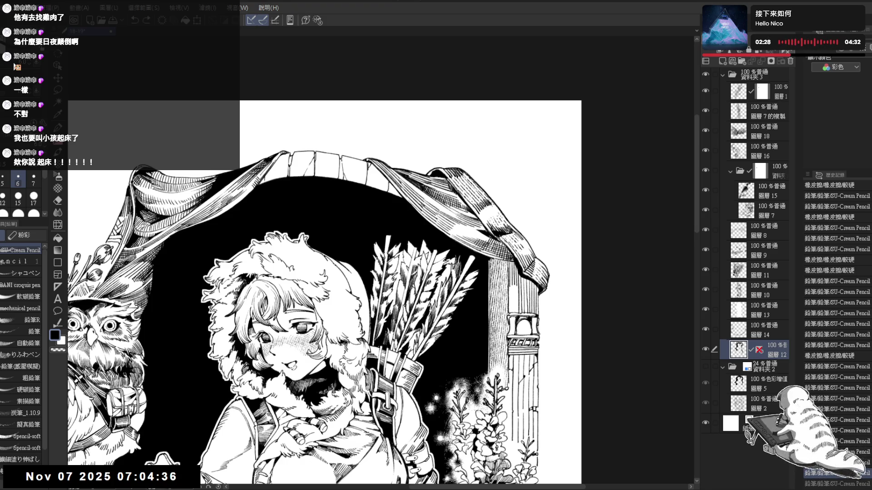
{"action": "key", "text": "minus"}
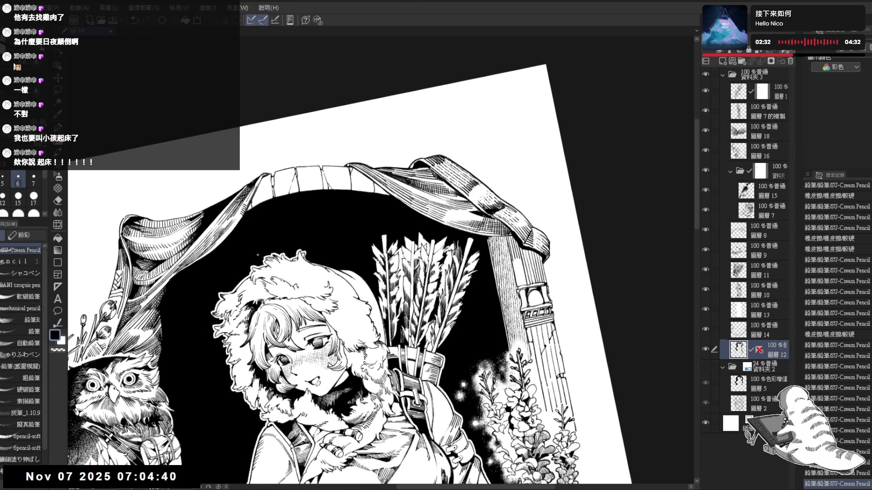
{"action": "key", "text": "asciicircum"}
{"action": "mouse_move", "coordinate": [337, 287]}
{"action": "left_mouse_down"}
{"action": "mouse_move", "coordinate": [335, 252]}
{"action": "mouse_move", "coordinate": [353, 229]}
{"action": "left_mouse_up"}
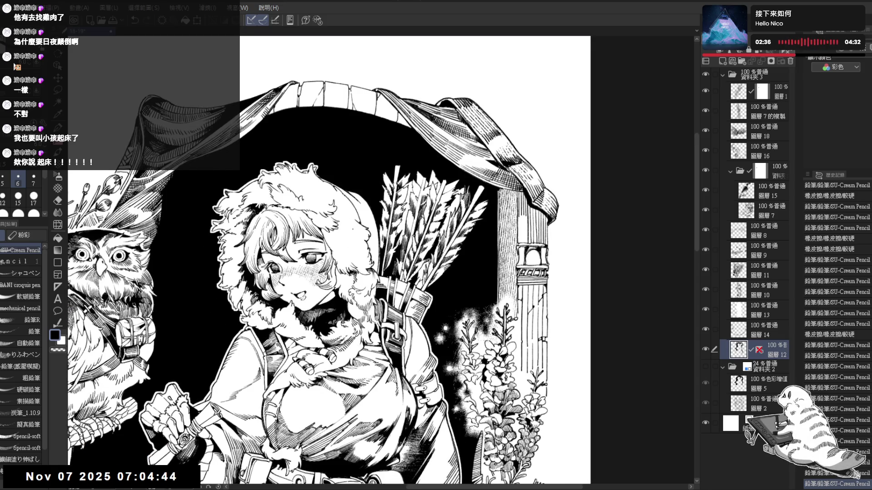
{"action": "scroll", "coordinate": [321, 245], "scroll_direction": "down", "scroll_amount": 3}
{"action": "left_click_drag", "start_coordinate": [337, 247], "coordinate": [322, 241]}
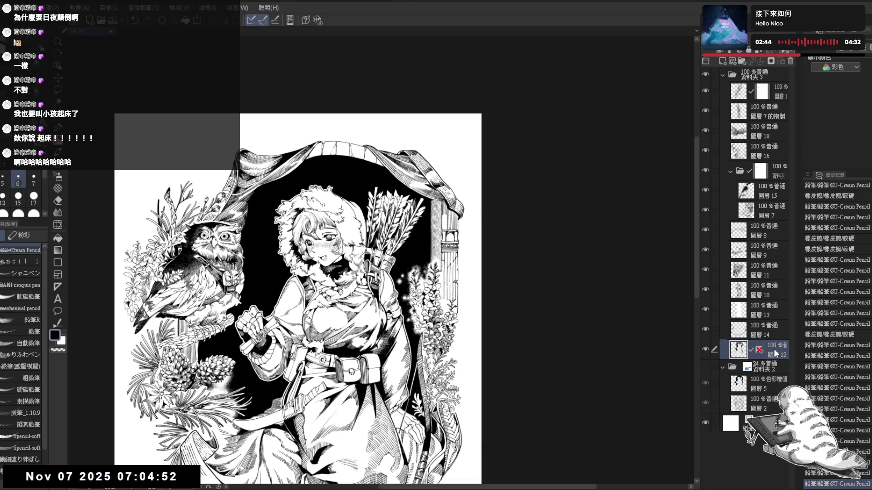
Step: Toggle layer 12's visibility twice to compare the drawing with and without it
{"action": "left_click", "coordinate": [706, 349]}
{"action": "left_click", "coordinate": [704, 348]}
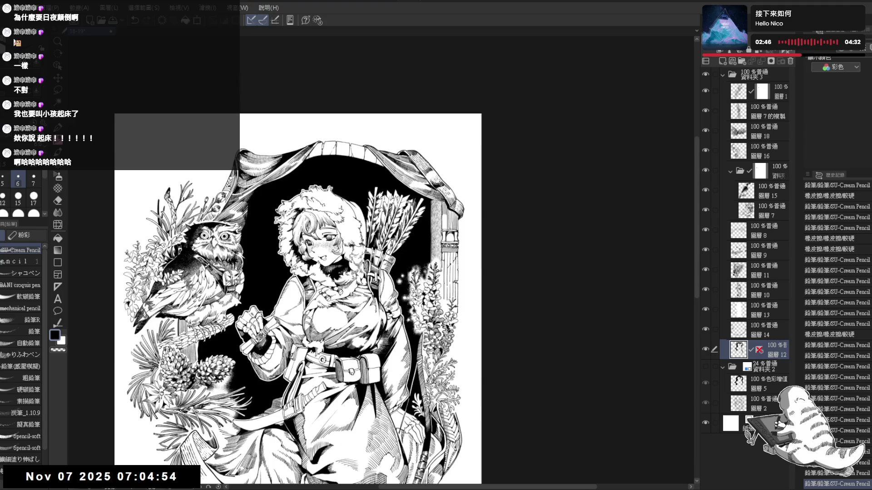
{"action": "scroll", "coordinate": [318, 227], "scroll_direction": "up", "scroll_amount": 2}
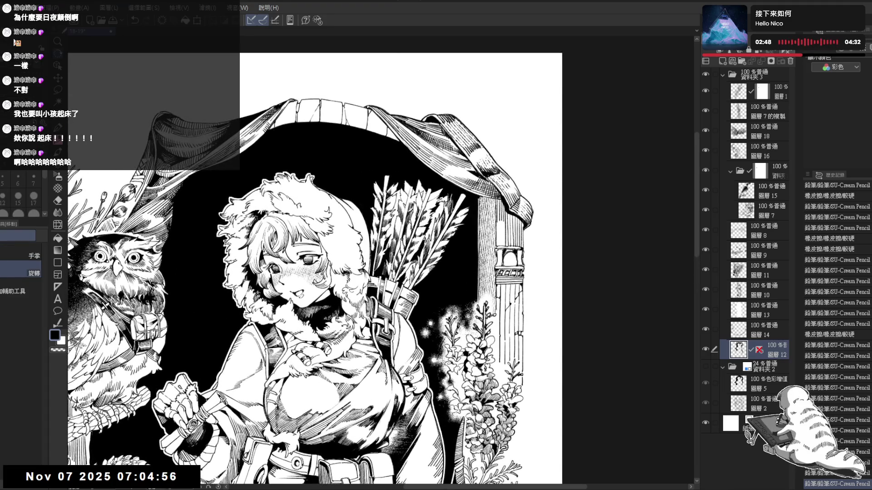
{"action": "left_click_drag", "start_coordinate": [390, 118], "coordinate": [350, 132]}
{"action": "key", "text": "ctrl+@"}
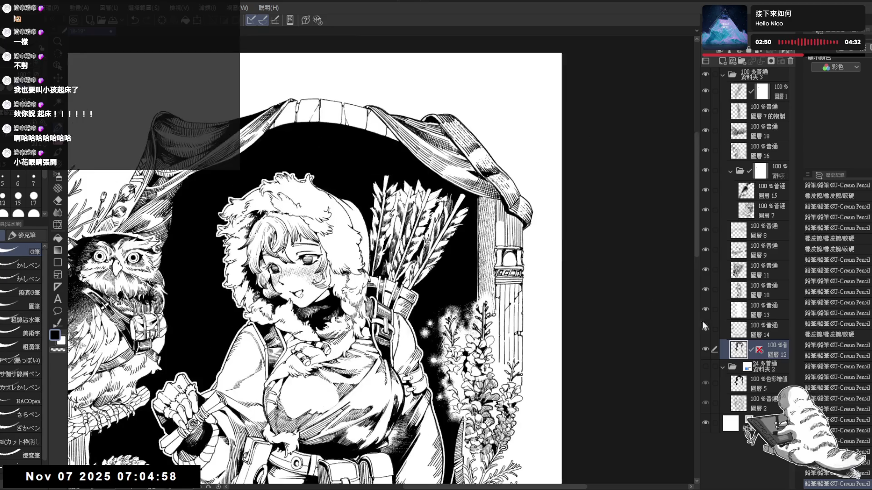
{"action": "left_click", "coordinate": [706, 349]}
{"action": "left_click", "coordinate": [706, 349]}
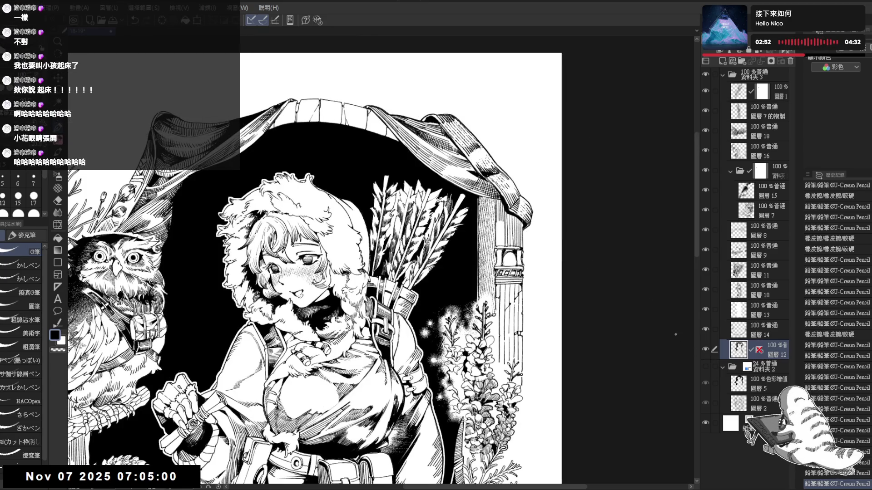
{"action": "scroll", "coordinate": [354, 206], "scroll_direction": "up", "scroll_amount": 1}
{"action": "left_click_drag", "start_coordinate": [354, 206], "coordinate": [271, 334]}
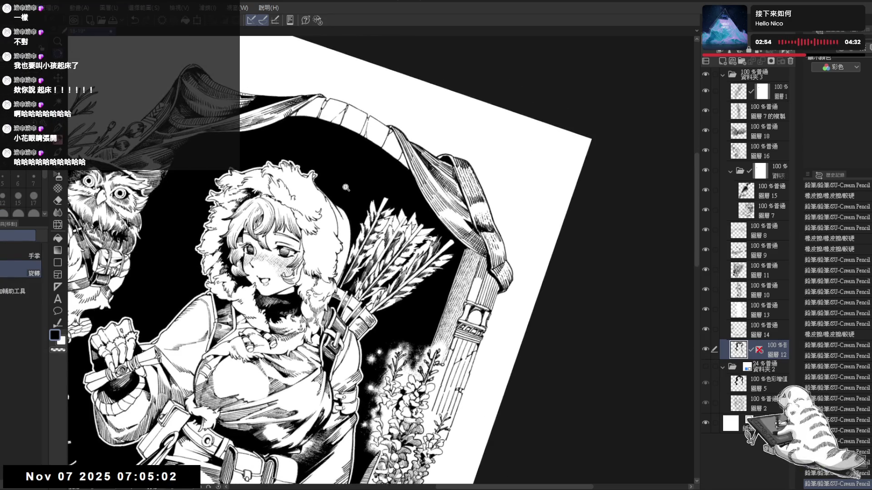
{"action": "left_click", "coordinate": [346, 188]}
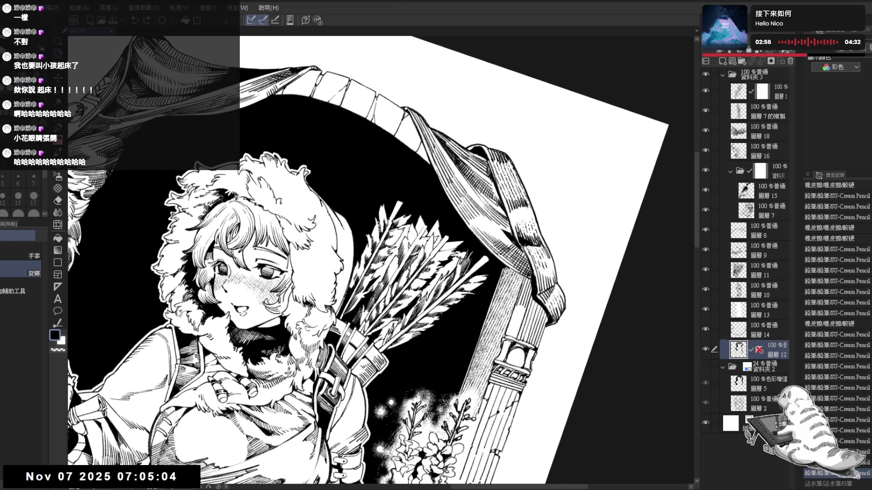
{"action": "key", "text": "ctrl+alt+0"}
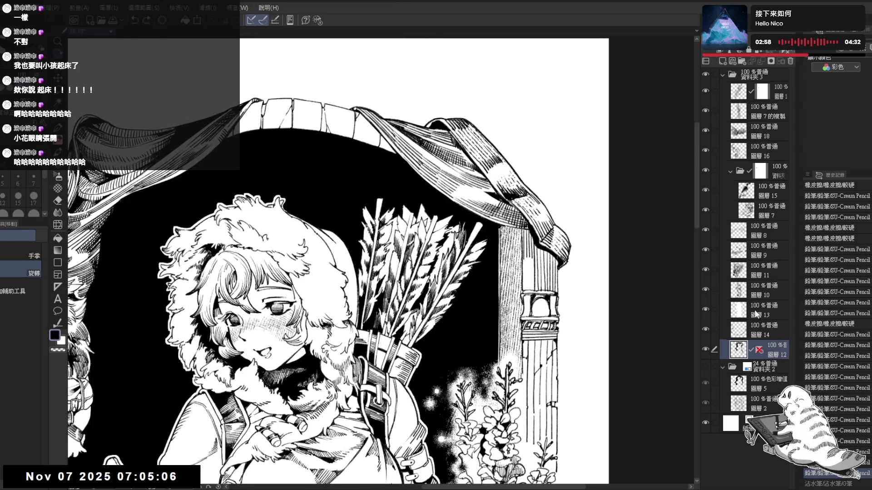
Step: Make layer 13 the working layer and frame the view on the girl's hood
{"action": "left_click", "coordinate": [755, 313]}
{"action": "key", "text": "asciicircum"}
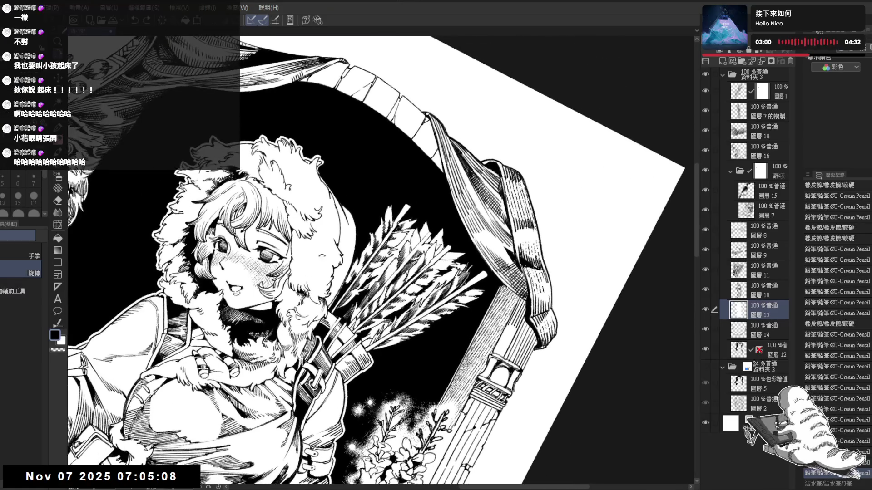
{"action": "key", "text": "asciicircum"}
{"action": "key", "text": "p"}
{"action": "key", "text": "ctrl+alt+0"}
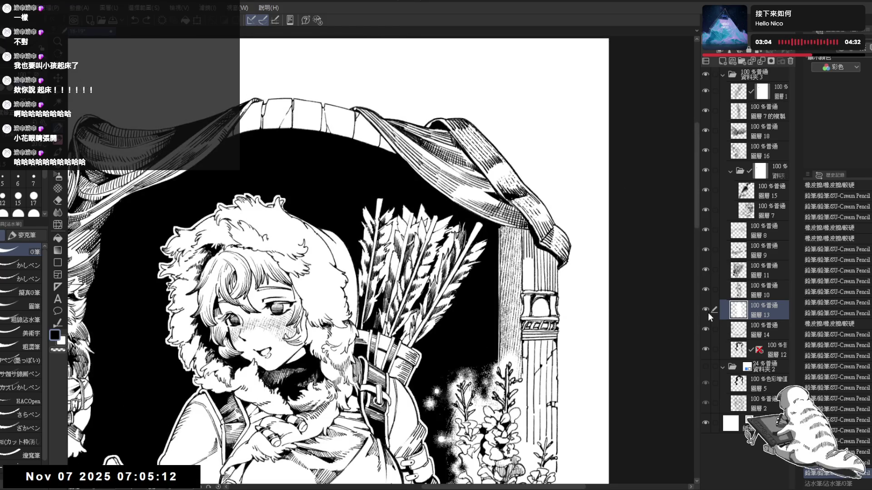
{"action": "left_click_drag", "start_coordinate": [296, 261], "coordinate": [333, 242]}
{"action": "scroll", "coordinate": [333, 243], "scroll_direction": "up", "scroll_amount": 1}
{"action": "key", "text": "minus"}
{"action": "key", "text": "minus"}
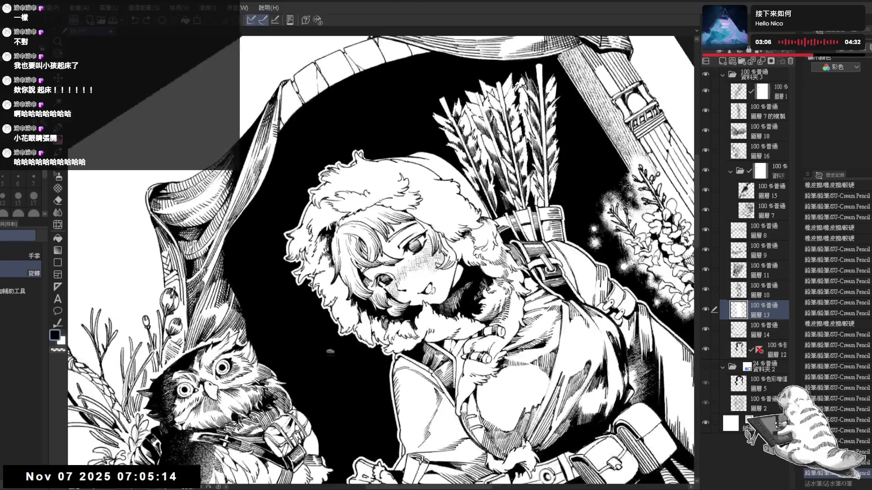
{"action": "key", "text": "ctrl+alt+0"}
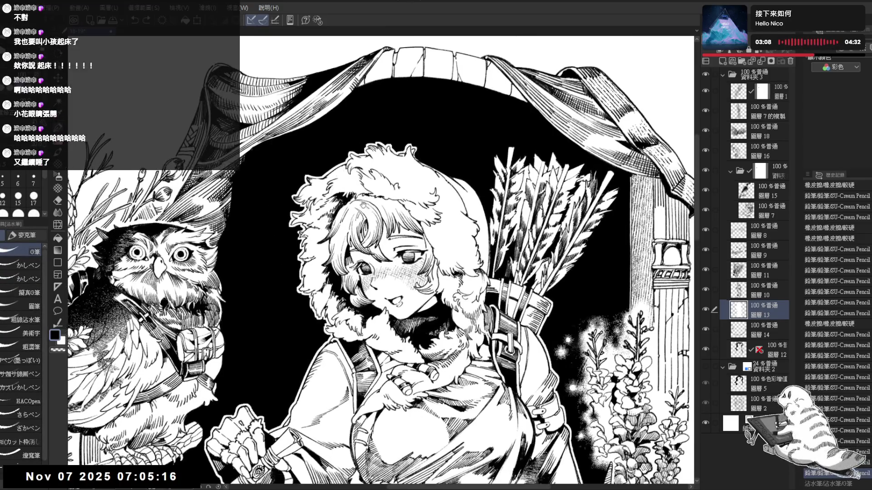
Step: Erase stray lines along the hood's left fur edge
{"action": "key", "text": "e"}
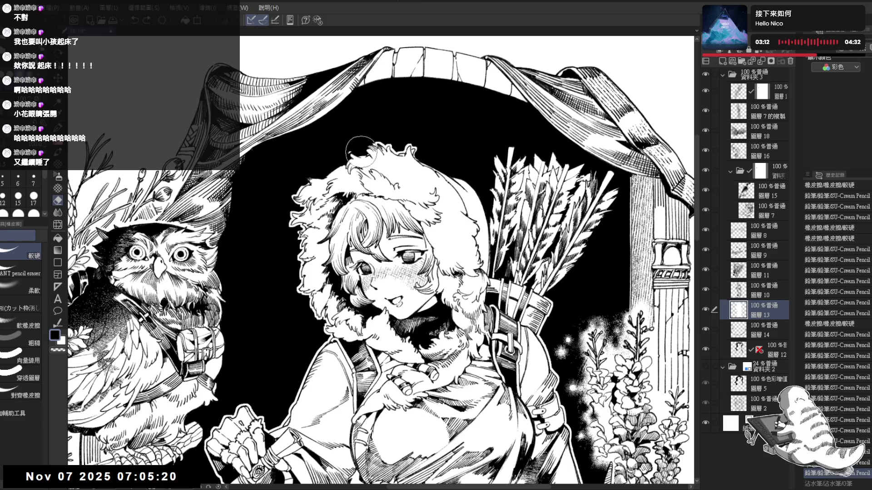
{"action": "left_click_drag", "start_coordinate": [382, 148], "coordinate": [420, 157]}
{"action": "mouse_move", "coordinate": [300, 181]}
{"action": "left_mouse_down"}
{"action": "mouse_move", "coordinate": [286, 227]}
{"action": "mouse_move", "coordinate": [325, 336]}
{"action": "left_mouse_up"}
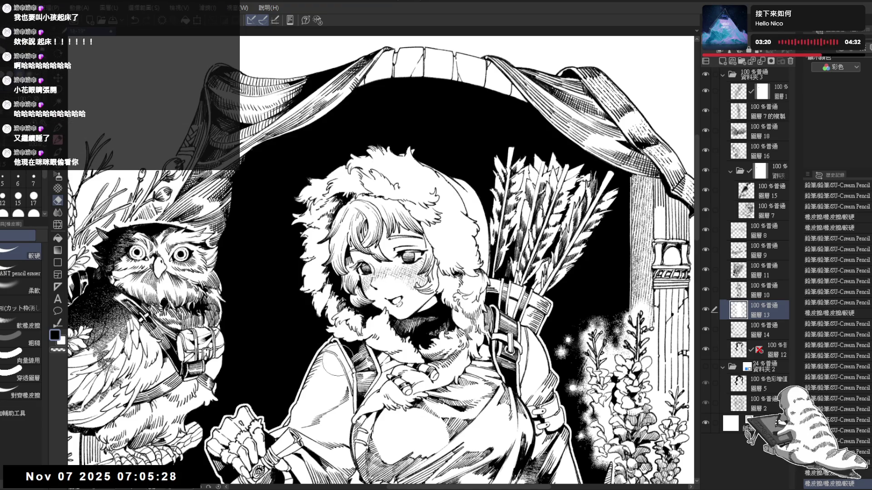
{"action": "mouse_move", "coordinate": [302, 204]}
{"action": "left_mouse_down"}
{"action": "mouse_move", "coordinate": [292, 229]}
{"action": "mouse_move", "coordinate": [285, 176]}
{"action": "left_mouse_up"}
{"action": "key", "text": "p"}
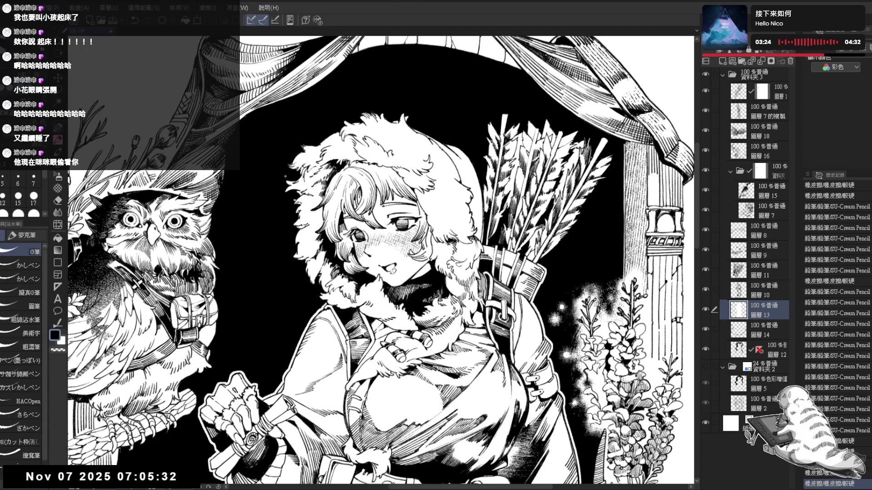
Step: Erase small stray marks on and near the sleeve, then zoom out to the whole page
{"action": "scroll", "coordinate": [285, 176], "scroll_direction": "down", "scroll_amount": 1}
{"action": "key", "text": "minus"}
{"action": "key", "text": "minus"}
{"action": "key", "text": "e"}
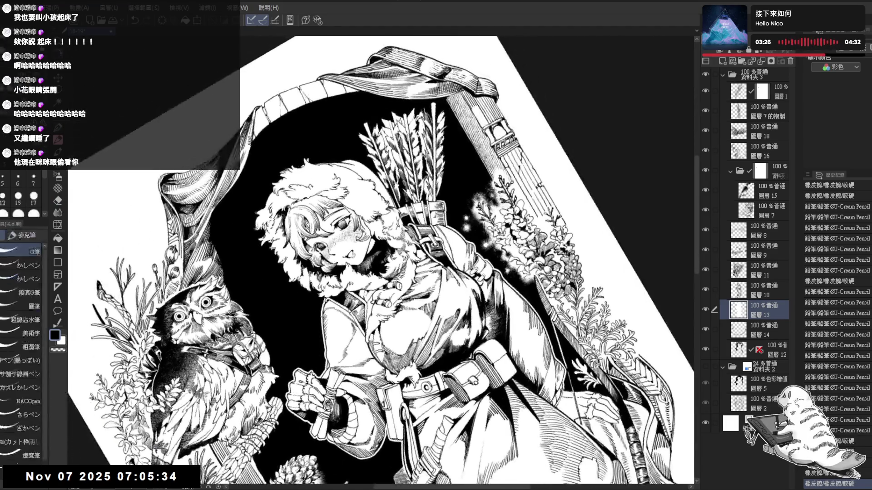
{"action": "mouse_move", "coordinate": [324, 299]}
{"action": "left_mouse_down"}
{"action": "mouse_move", "coordinate": [320, 383]}
{"action": "mouse_move", "coordinate": [284, 324]}
{"action": "mouse_move", "coordinate": [285, 350]}
{"action": "left_mouse_up"}
{"action": "key", "text": "r"}
{"action": "key", "text": "e"}
{"action": "left_click_drag", "start_coordinate": [282, 346], "coordinate": [304, 358]}
{"action": "key", "text": "r"}
{"action": "key", "text": "ctrl+minus"}
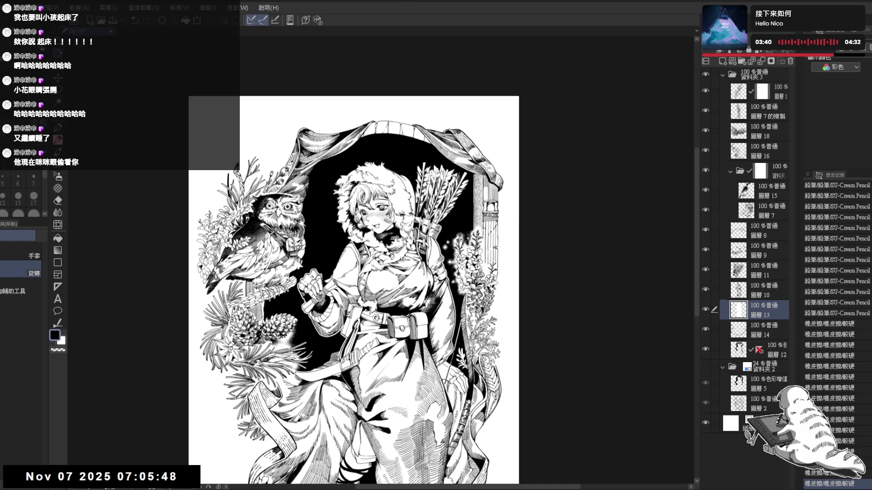
Step: Make layer 10 the working layer and zoom and tilt the view onto the girl
{"action": "left_click", "coordinate": [745, 297]}
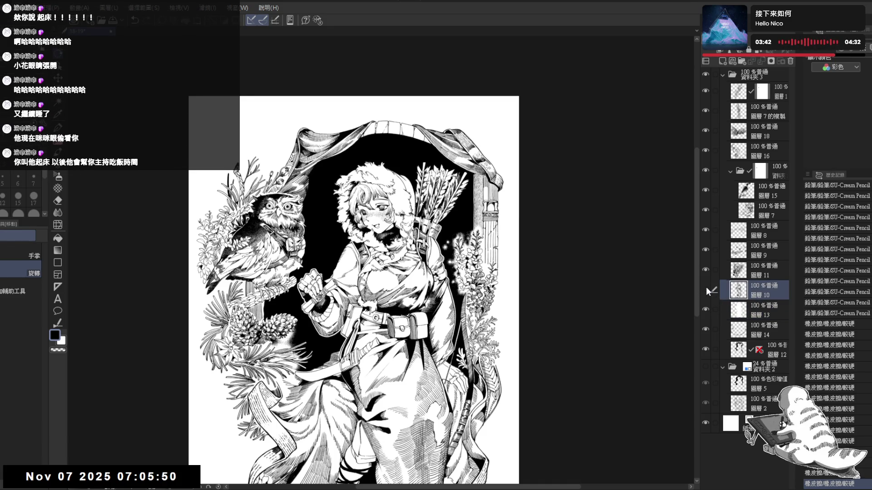
{"action": "key", "text": "ctrl+plus"}
{"action": "key", "text": "ctrl+plus"}
{"action": "key", "text": "asciicircum"}
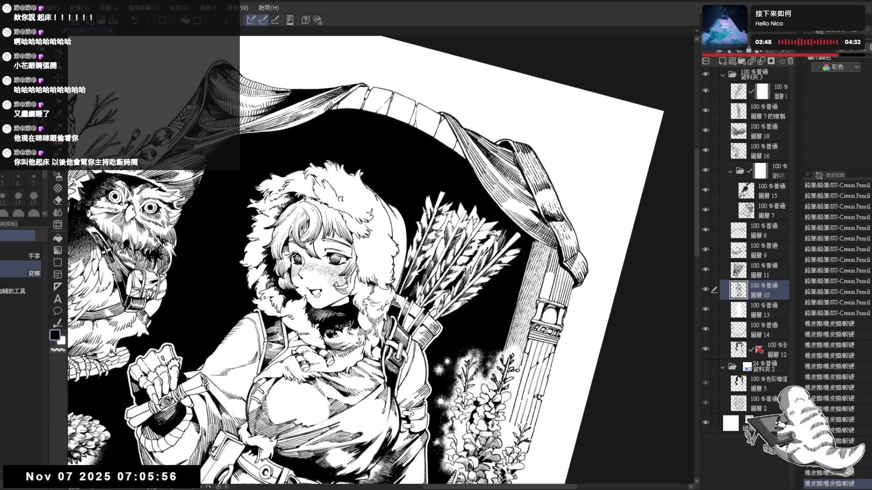
{"action": "key", "text": "asciicircum"}
{"action": "key", "text": "minus"}
{"action": "key", "text": "minus"}
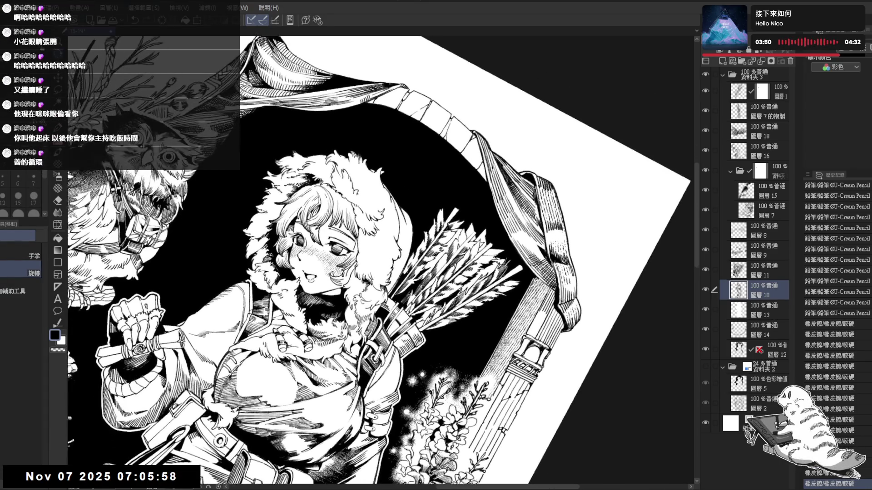
{"action": "key", "text": "e"}
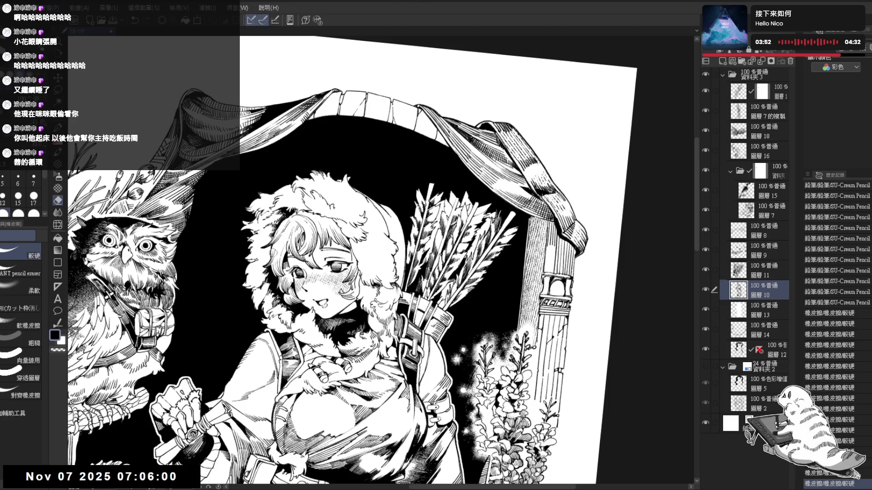
{"action": "key", "text": "minus"}
{"action": "key", "text": "minus"}
Step: Make small eraser and SU-Cream Pencil corrections on the girl's line art
{"action": "left_click", "coordinate": [255, 260]}
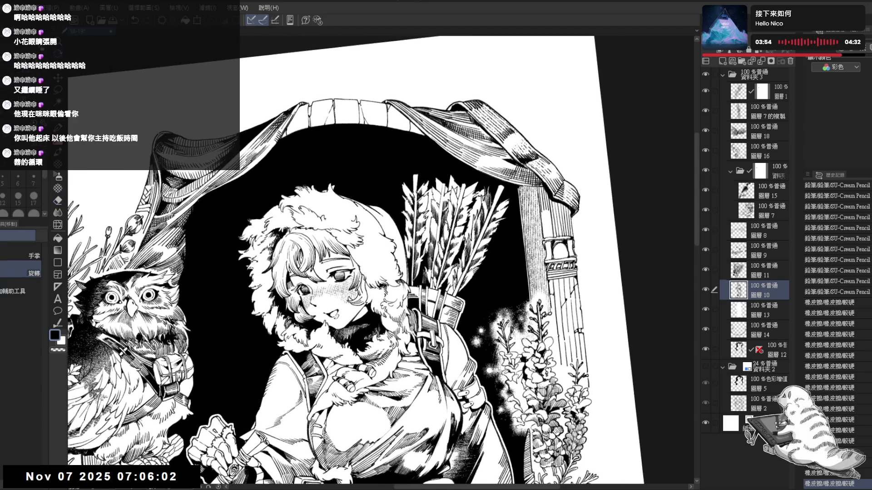
{"action": "left_click", "coordinate": [255, 259]}
{"action": "key", "text": "p"}
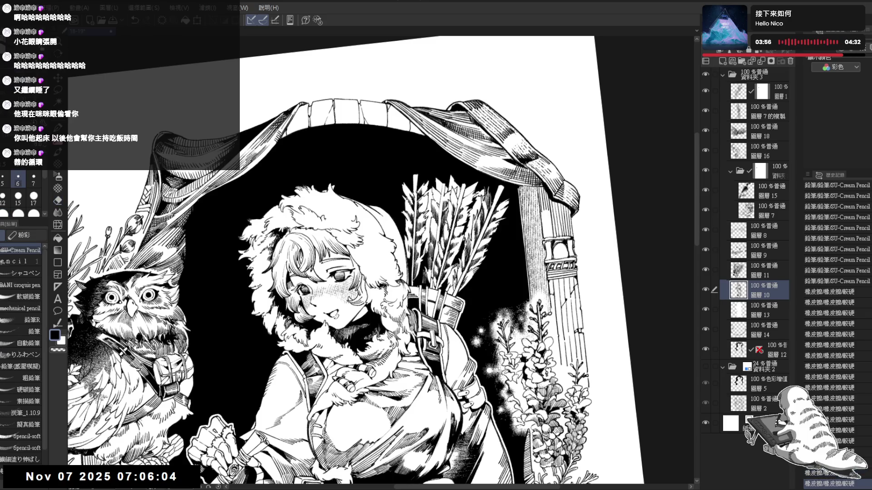
{"action": "left_click", "coordinate": [255, 259]}
{"action": "left_click", "coordinate": [256, 261]}
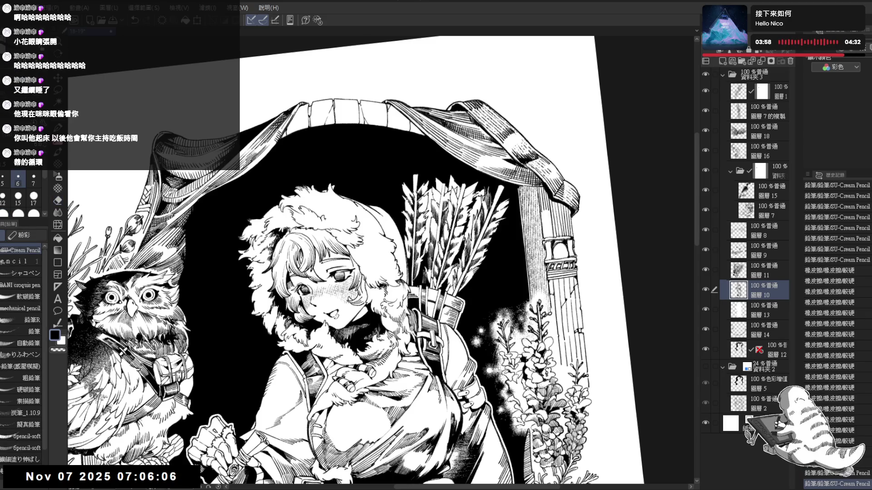
{"action": "left_click", "coordinate": [257, 261]}
{"action": "left_click", "coordinate": [268, 270]}
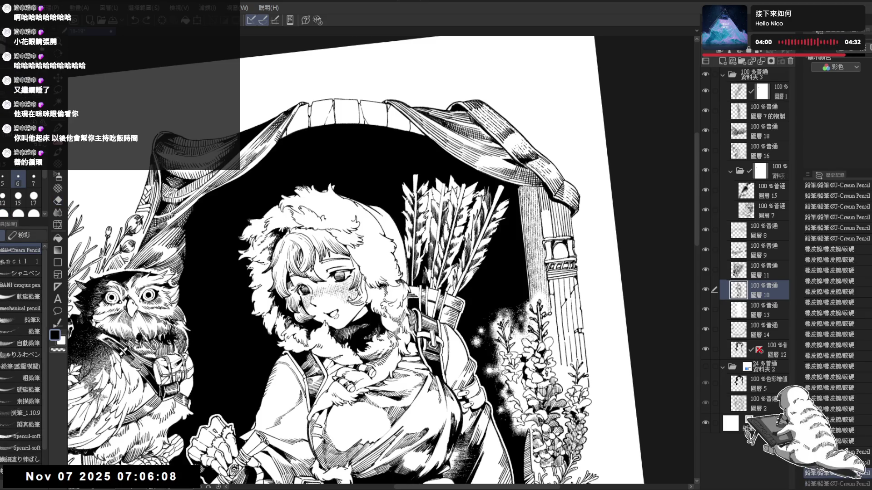
Step: Mirror and rotate the view to check the touch-ups, undoing and redoing the last stroke
{"action": "key", "text": "minus"}
{"action": "key", "text": "minus"}
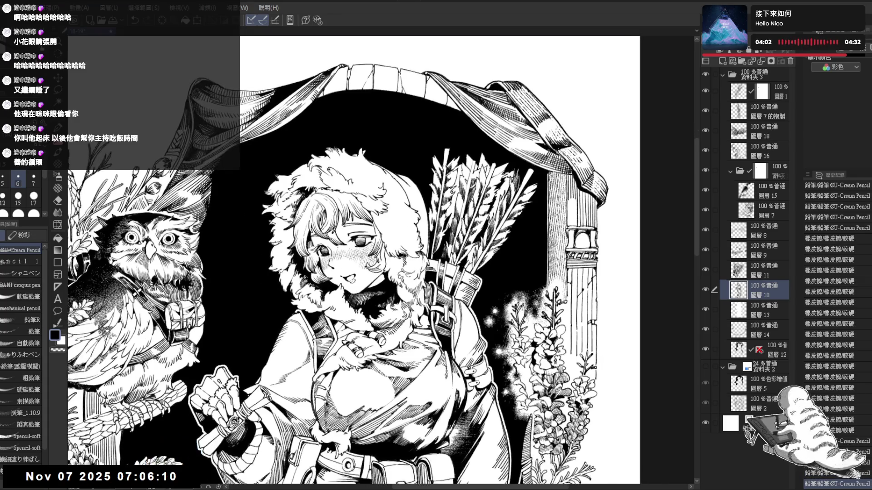
{"action": "key", "text": "h"}
{"action": "key", "text": "ctrl+plus"}
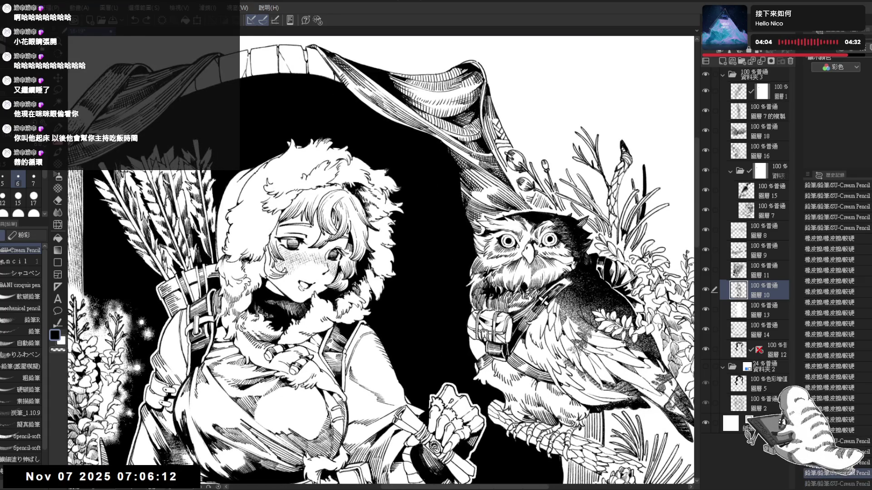
{"action": "key", "text": "minus"}
{"action": "key", "text": "minus"}
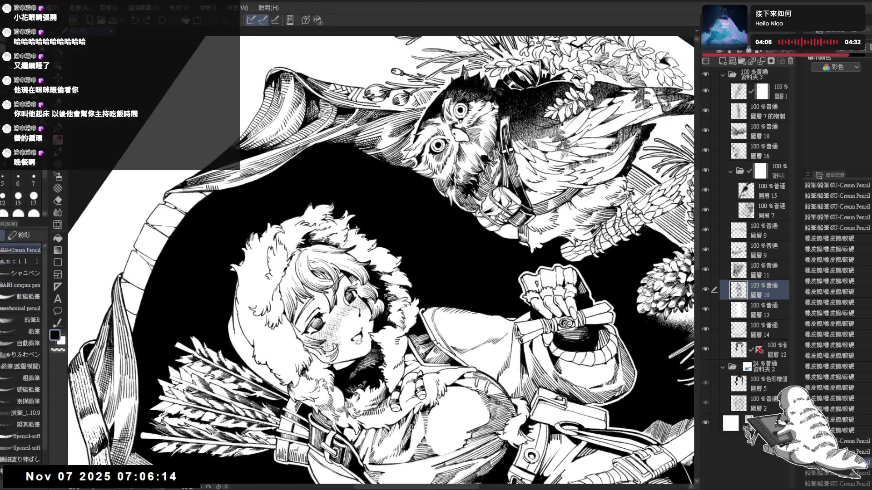
{"action": "key", "text": "ctrl+z"}
{"action": "key", "text": "ctrl+y"}
{"action": "key", "text": "ctrl+y"}
{"action": "key", "text": "ctrl+y"}
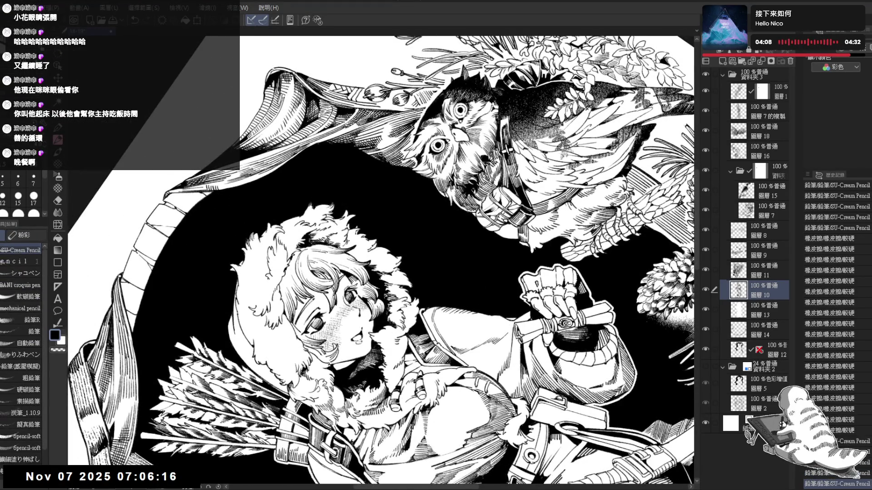
{"action": "key", "text": "ctrl+@"}
{"action": "key", "text": "asciicircum"}
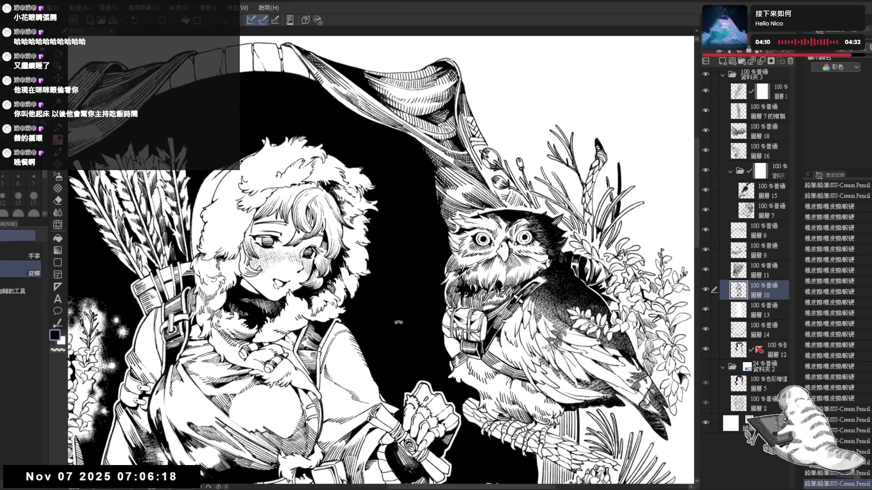
{"action": "key", "text": "ctrl+z"}
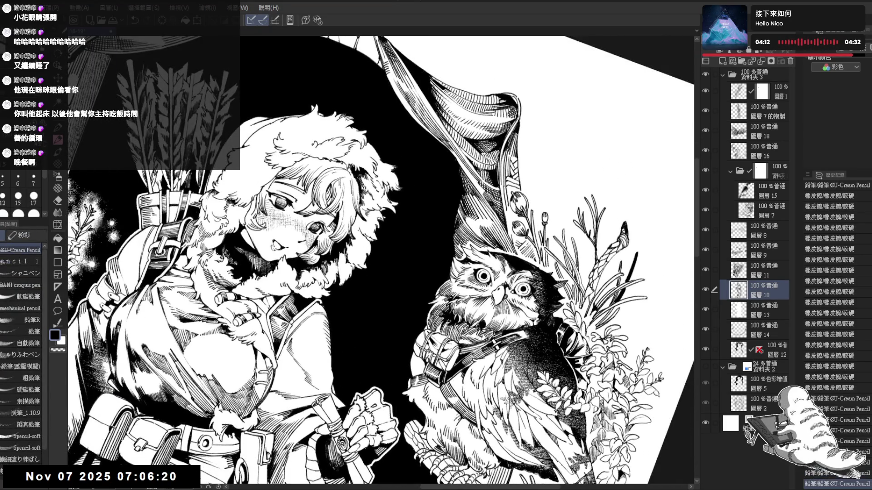
{"action": "key", "text": "ctrl+y"}
{"action": "key", "text": "ctrl+y"}
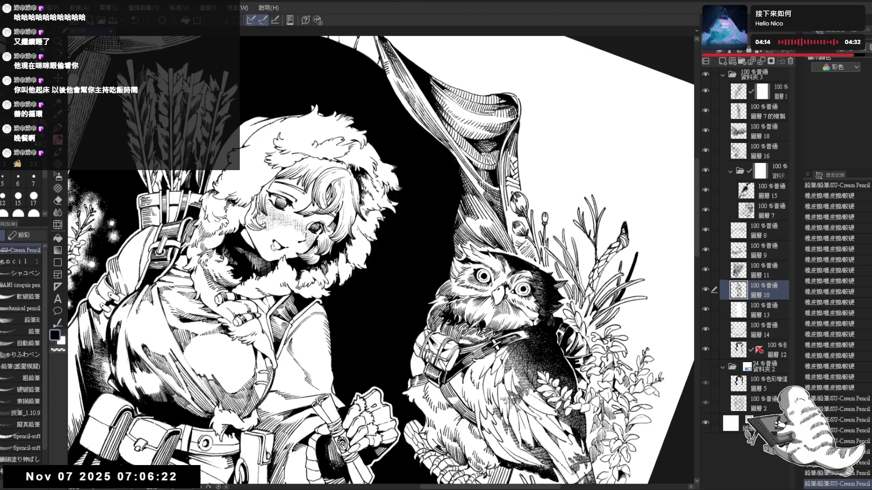
Step: Add faint pencil marks on the girl's face, discarding one stroke and redrawing it
{"action": "left_click_drag", "start_coordinate": [356, 225], "coordinate": [359, 235]}
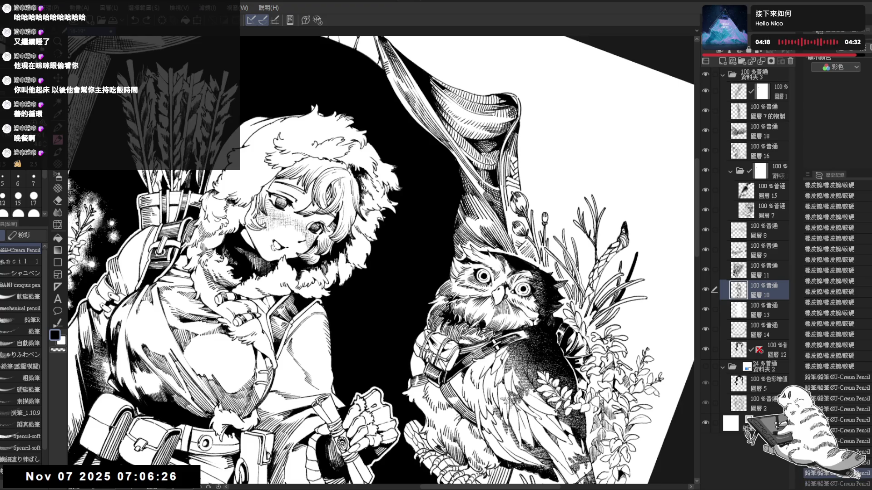
{"action": "key", "text": "ctrl+y"}
{"action": "key", "text": "ctrl+y"}
{"action": "key", "text": "ctrl+y"}
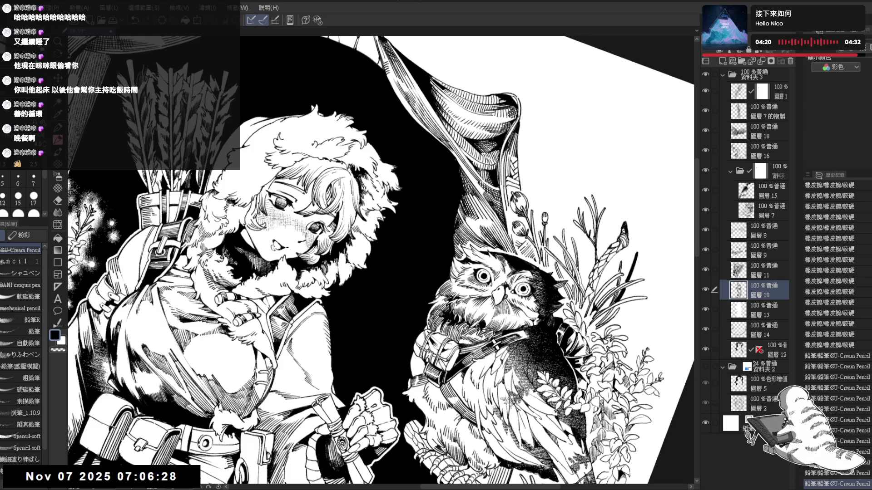
{"action": "key", "text": "h"}
{"action": "key", "text": "minus"}
{"action": "key", "text": "minus"}
{"action": "key", "text": "minus"}
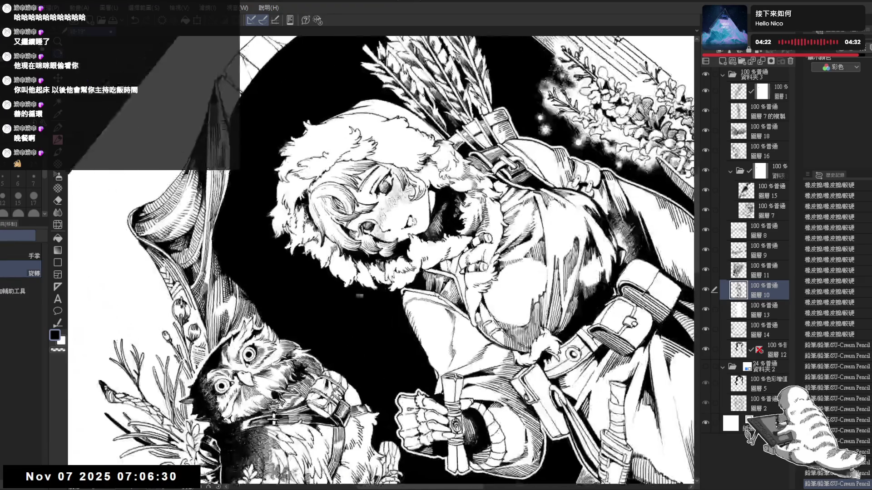
{"action": "left_click_drag", "start_coordinate": [333, 263], "coordinate": [338, 278]}
{"action": "key", "text": "ctrl+z"}
{"action": "left_click_drag", "start_coordinate": [335, 267], "coordinate": [339, 278]}
{"action": "left_click_drag", "start_coordinate": [382, 254], "coordinate": [336, 297]}
Step: Erase a stray mark near the girl's hair and add a small pencil stroke by her eye
{"action": "key", "text": "p"}
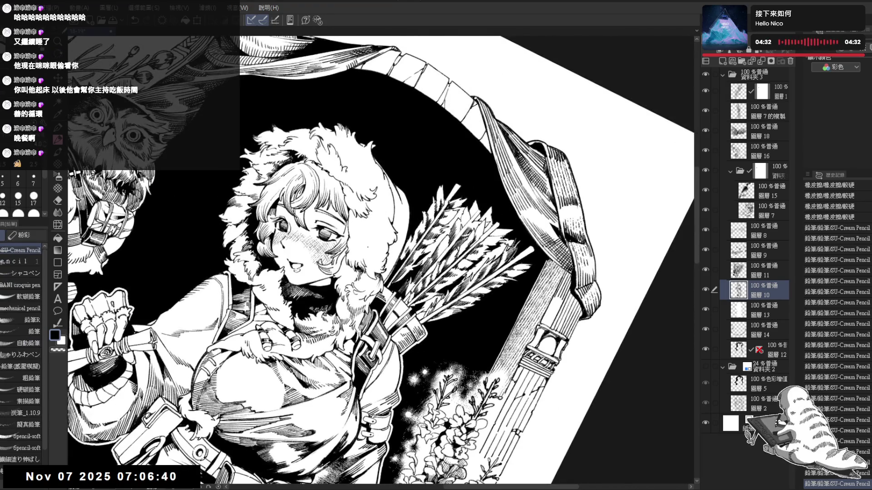
{"action": "key", "text": "e"}
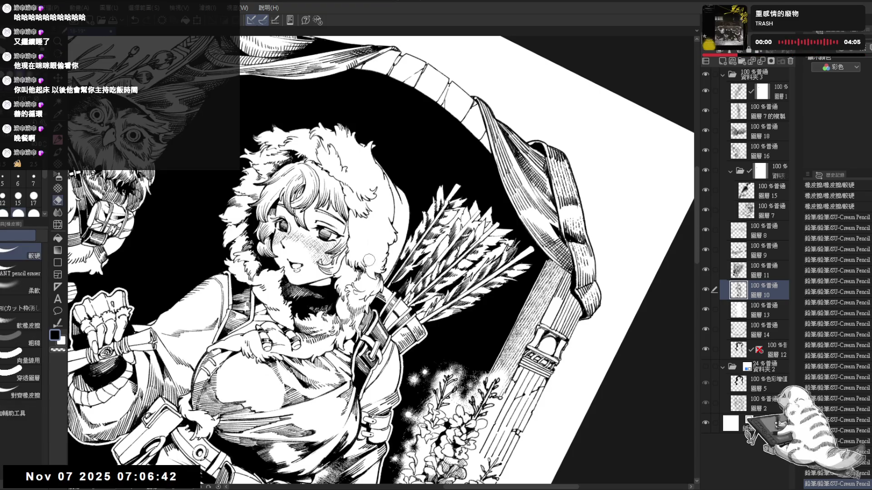
{"action": "left_click_drag", "start_coordinate": [370, 261], "coordinate": [363, 239]}
{"action": "key", "text": "p"}
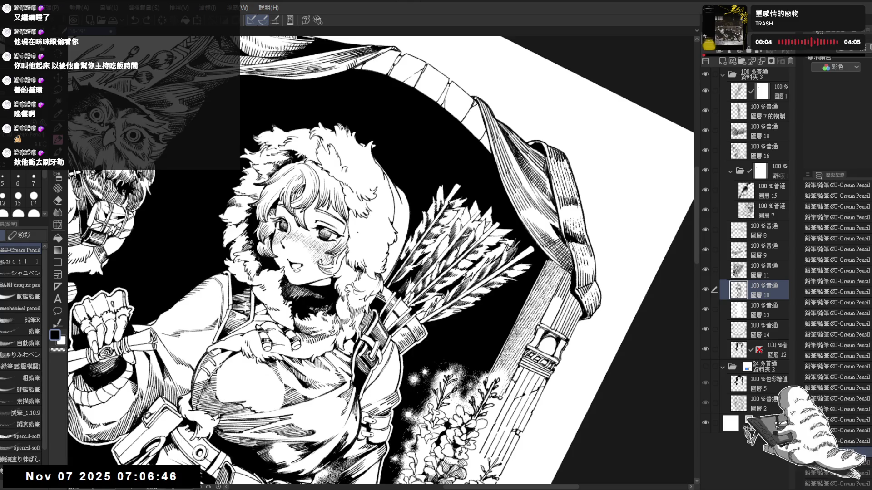
{"action": "left_click_drag", "start_coordinate": [358, 232], "coordinate": [360, 241]}
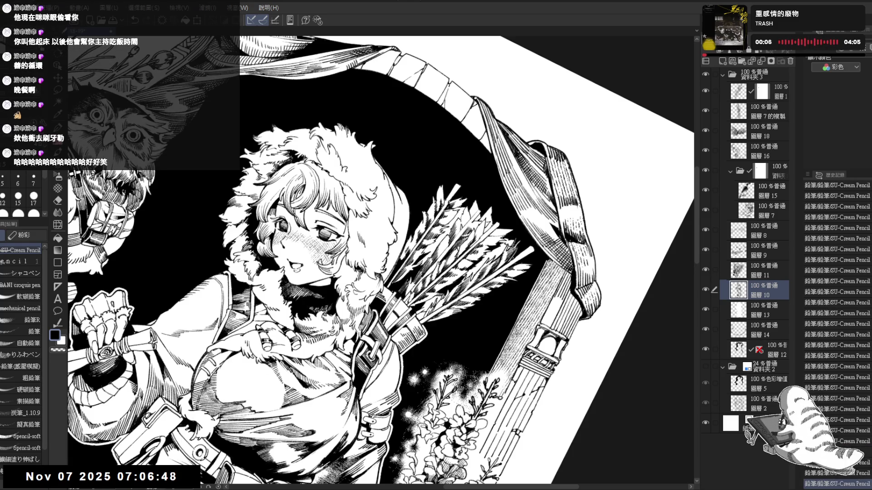
Step: Rotate the canvas and add several small pencil strokes around the girl's face
{"action": "key", "text": "shift+space"}
{"action": "left_click_drag", "start_coordinate": [359, 237], "coordinate": [345, 247]}
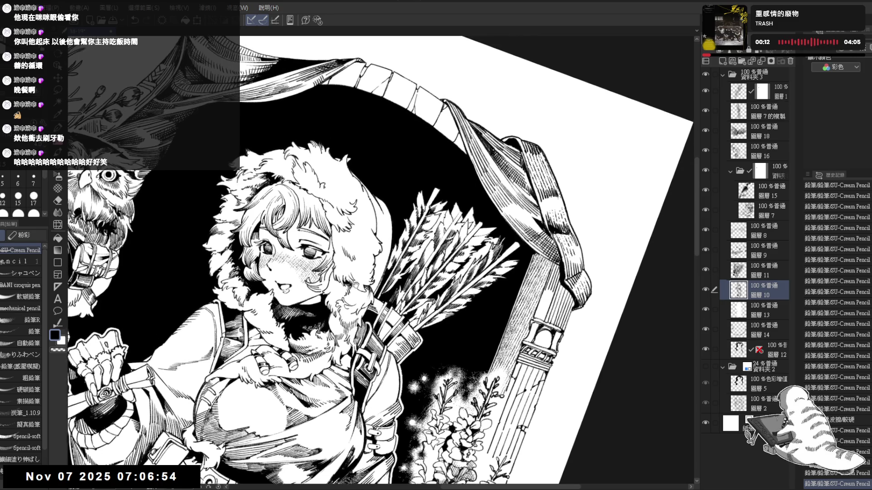
{"action": "left_click_drag", "start_coordinate": [363, 270], "coordinate": [345, 281]}
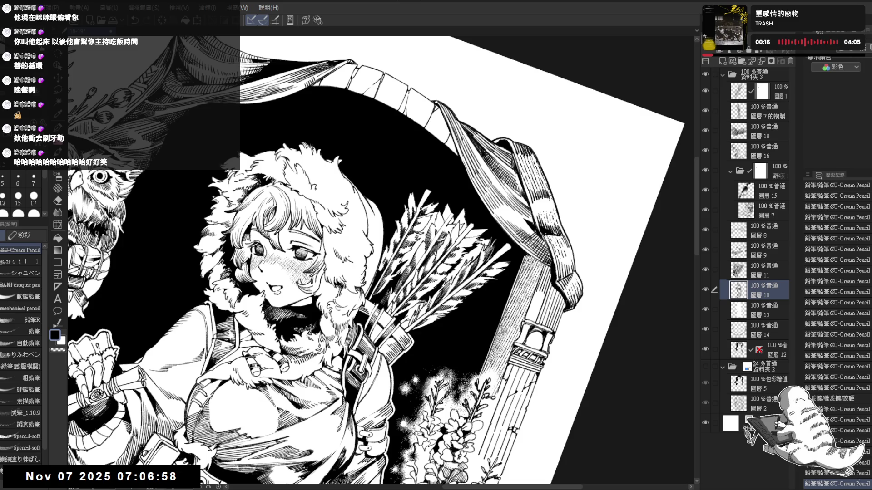
{"action": "mouse_move", "coordinate": [348, 256]}
{"action": "left_mouse_down"}
{"action": "mouse_move", "coordinate": [355, 271]}
{"action": "mouse_move", "coordinate": [372, 254]}
{"action": "mouse_move", "coordinate": [342, 277]}
{"action": "left_mouse_up"}
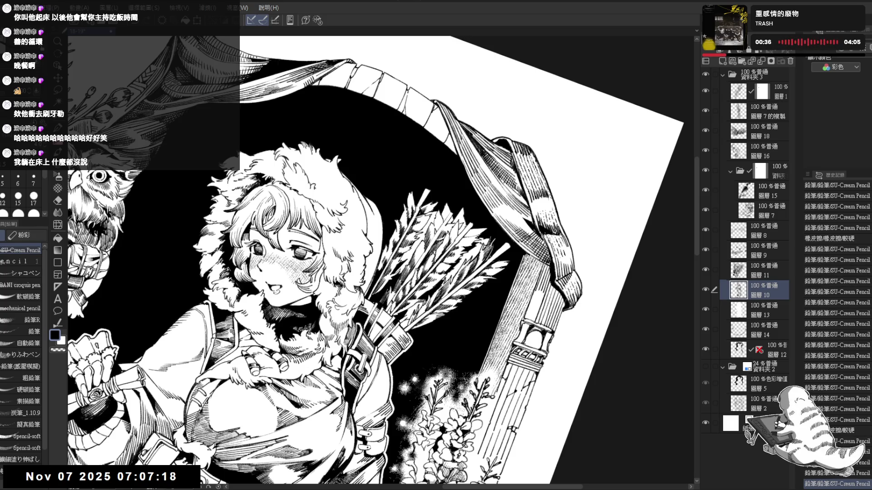
{"action": "key", "text": "minus"}
{"action": "left_click_drag", "start_coordinate": [335, 277], "coordinate": [338, 283]}
{"action": "key", "text": "minus"}
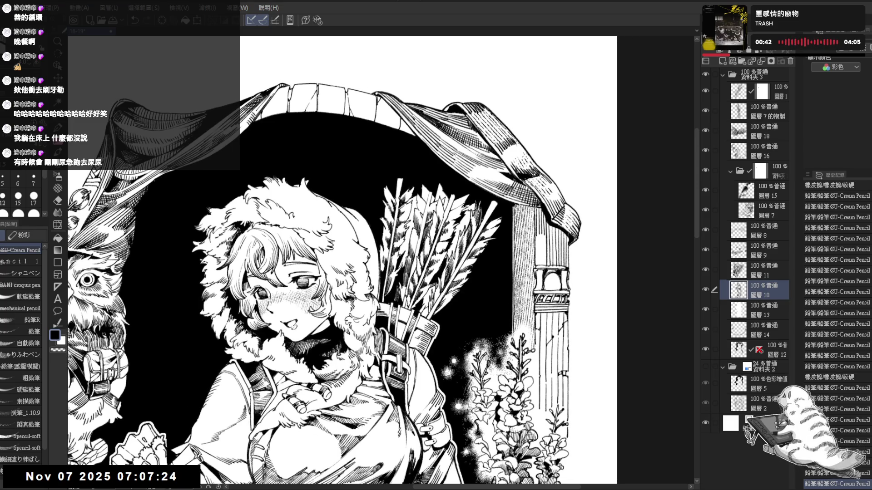
{"action": "key", "text": "asciicircum"}
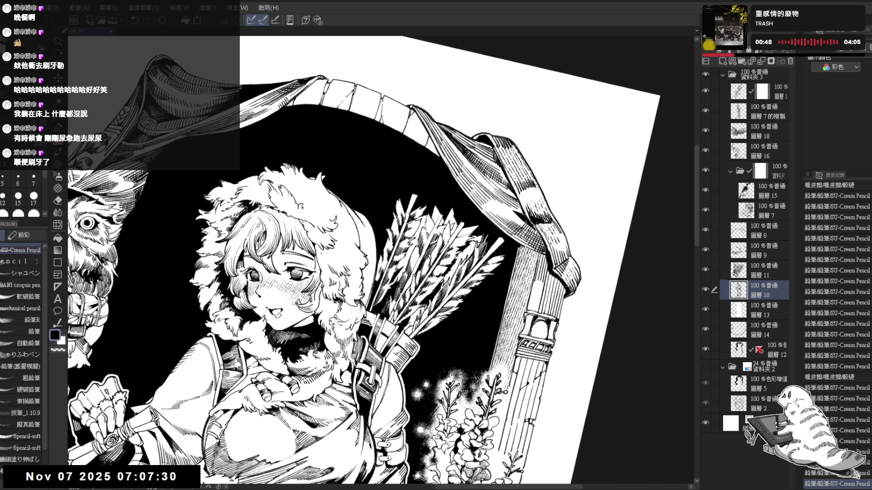
{"action": "mouse_move", "coordinate": [322, 253]}
{"action": "left_mouse_down"}
{"action": "mouse_move", "coordinate": [323, 262]}
{"action": "mouse_move", "coordinate": [339, 262]}
{"action": "left_mouse_up"}
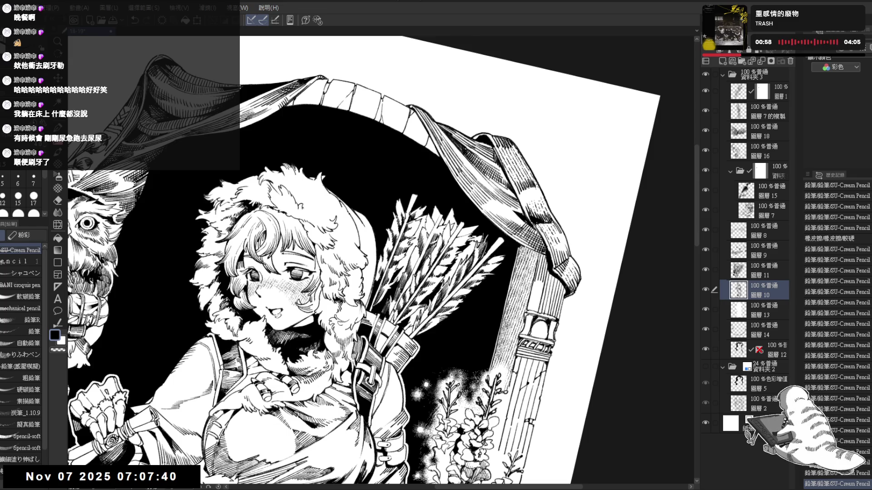
{"action": "key", "text": "ctrl+at"}
Step: Unmirror and tilt the view, then erase and touch up a spot near the girl's hair
{"action": "key", "text": "h"}
{"action": "key", "text": "h"}
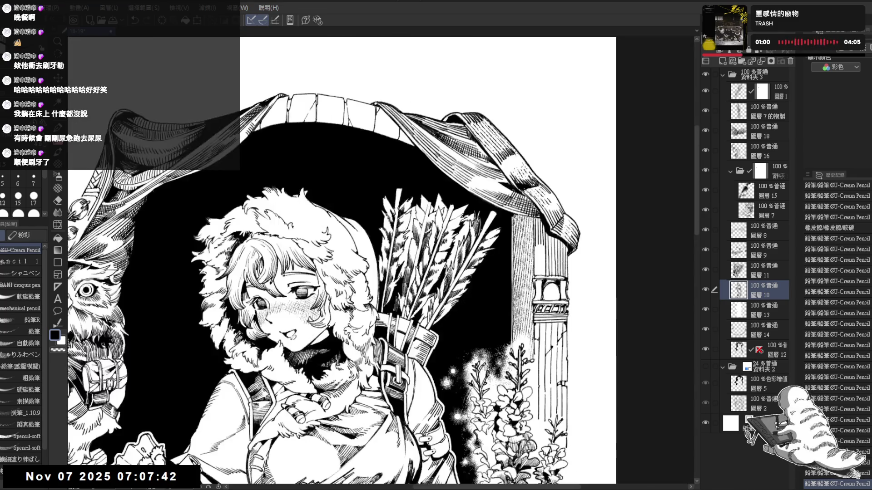
{"action": "key", "text": "asciicircum"}
{"action": "key", "text": "asciicircum"}
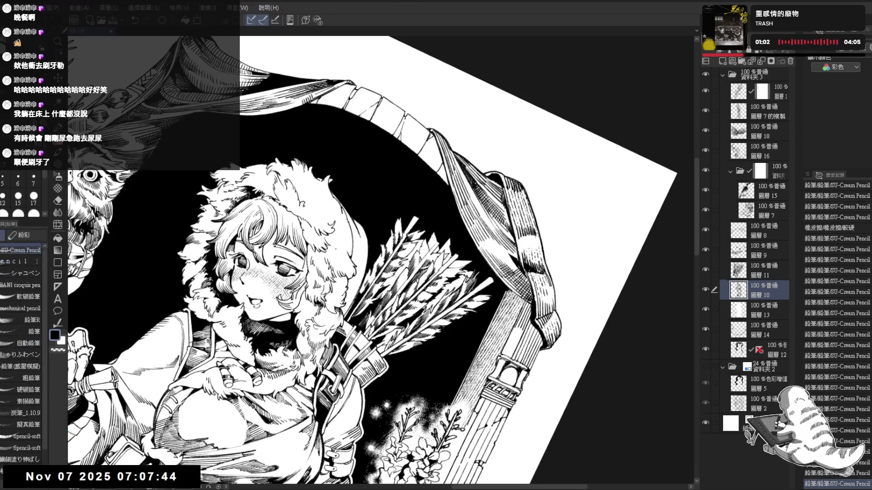
{"action": "key", "text": "e"}
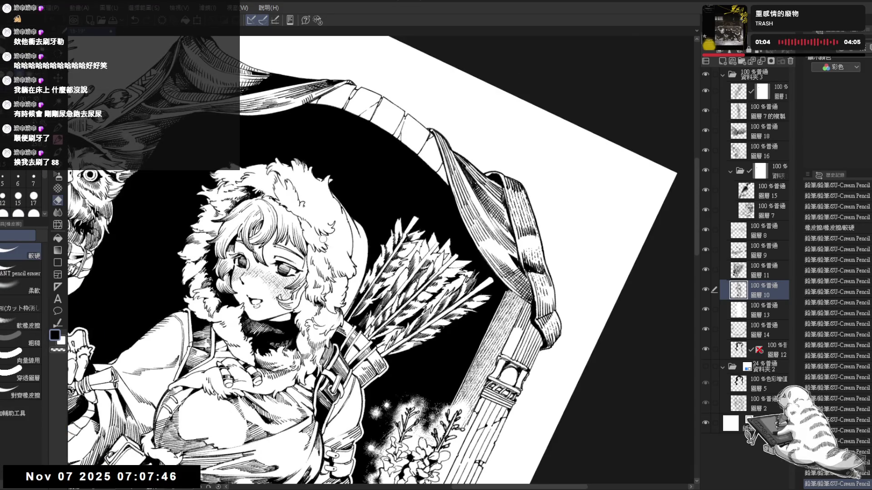
{"action": "left_click_drag", "start_coordinate": [322, 239], "coordinate": [342, 254]}
{"action": "key", "text": "p"}
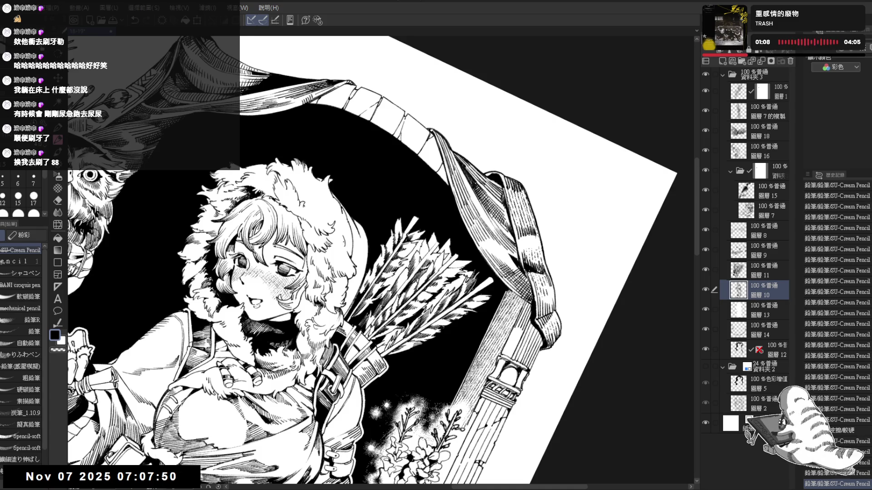
{"action": "left_click_drag", "start_coordinate": [409, 227], "coordinate": [390, 255]}
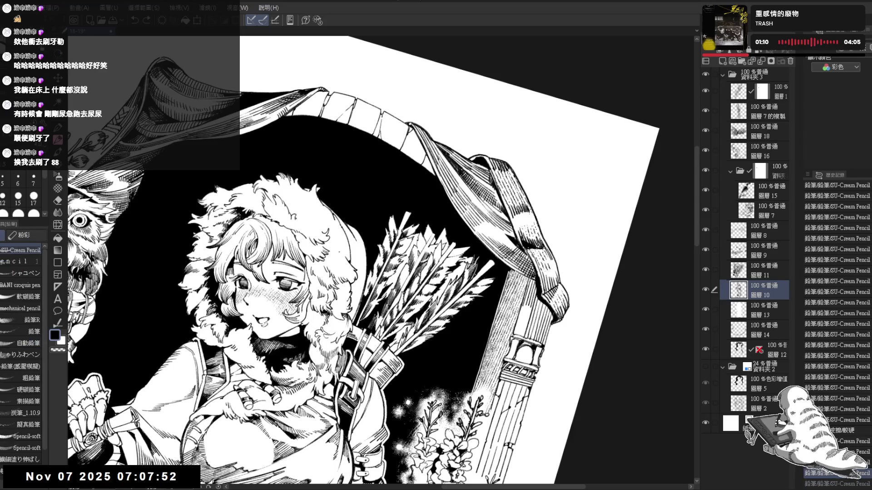
Step: Restore six undone pencil strokes, then drop the last one again
{"action": "key", "text": "ctrl+y"}
{"action": "key", "text": "ctrl+y"}
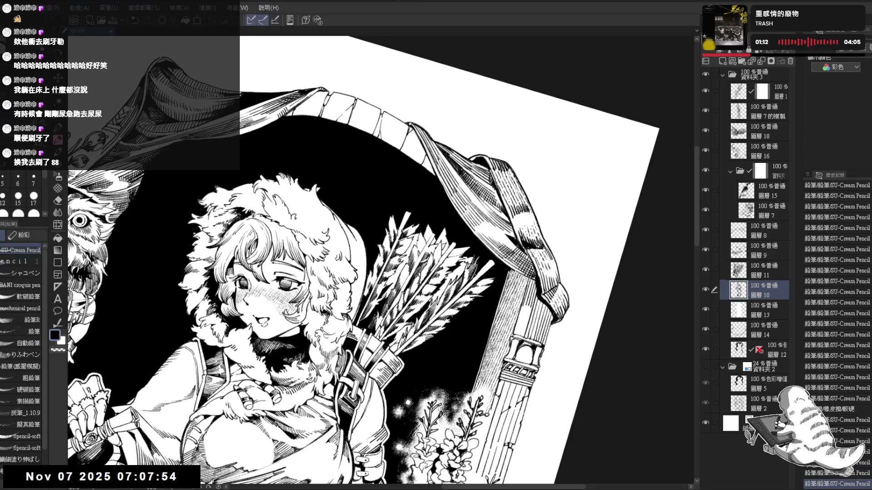
{"action": "key", "text": "ctrl+y"}
{"action": "key", "text": "ctrl+y"}
{"action": "key", "text": "ctrl+y"}
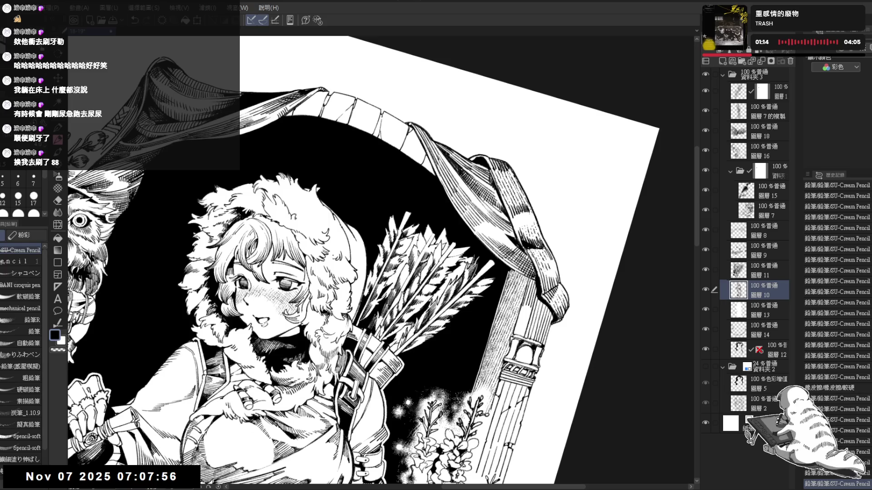
{"action": "key", "text": "ctrl+y"}
{"action": "key", "text": "ctrl+y"}
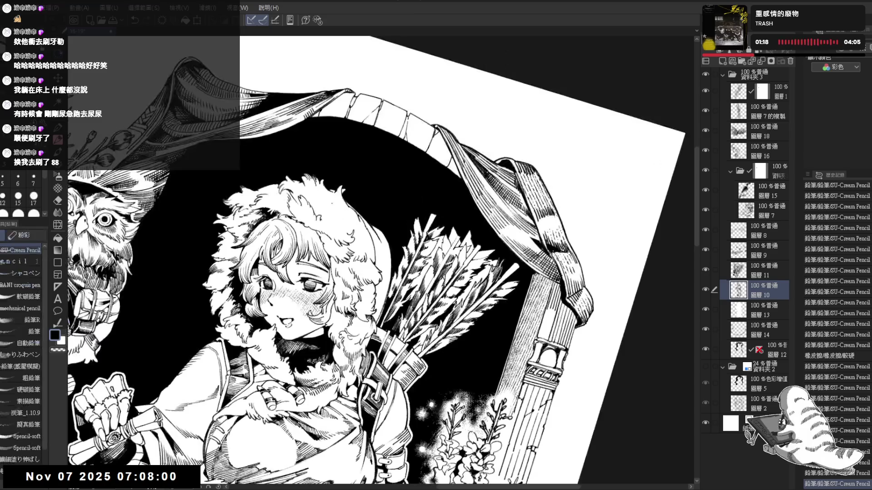
{"action": "key", "text": "ctrl+y"}
{"action": "key", "text": "ctrl+y"}
{"action": "key", "text": "ctrl+y"}
{"action": "key", "text": "ctrl+y"}
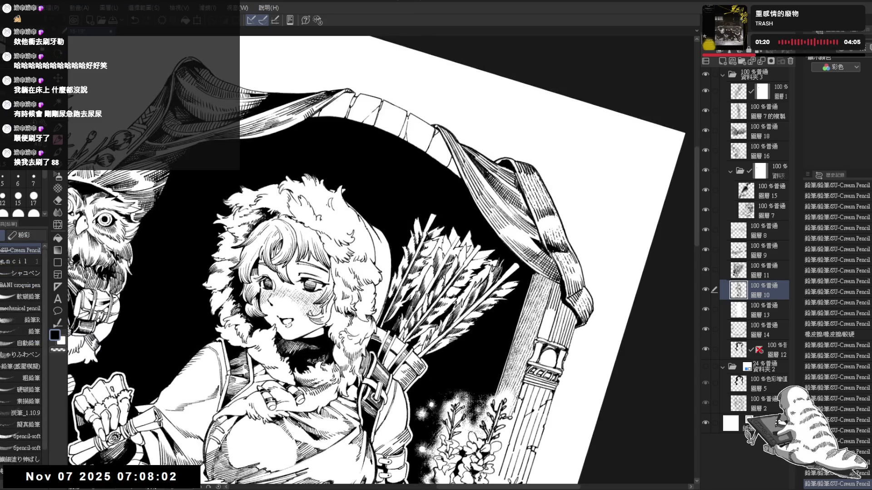
{"action": "key", "text": "ctrl+y"}
{"action": "key", "text": "ctrl+y"}
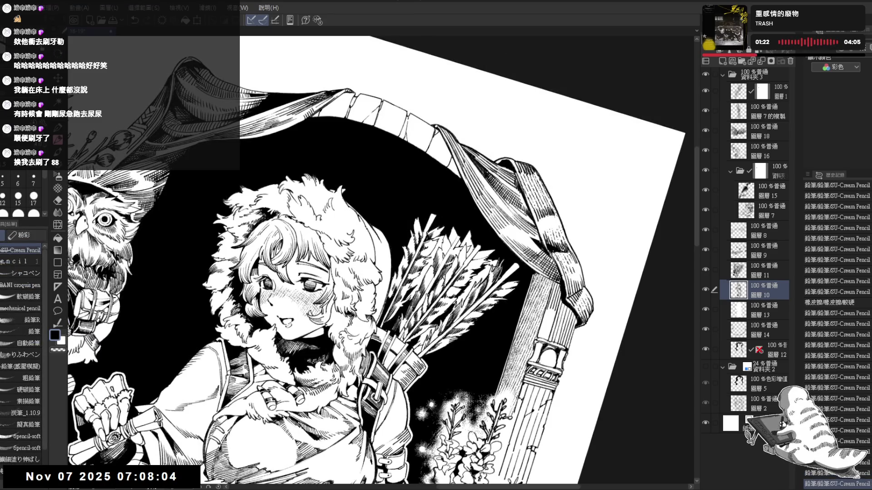
{"action": "key", "text": "ctrl+y"}
{"action": "key", "text": "ctrl+y"}
{"action": "key", "text": "ctrl+y"}
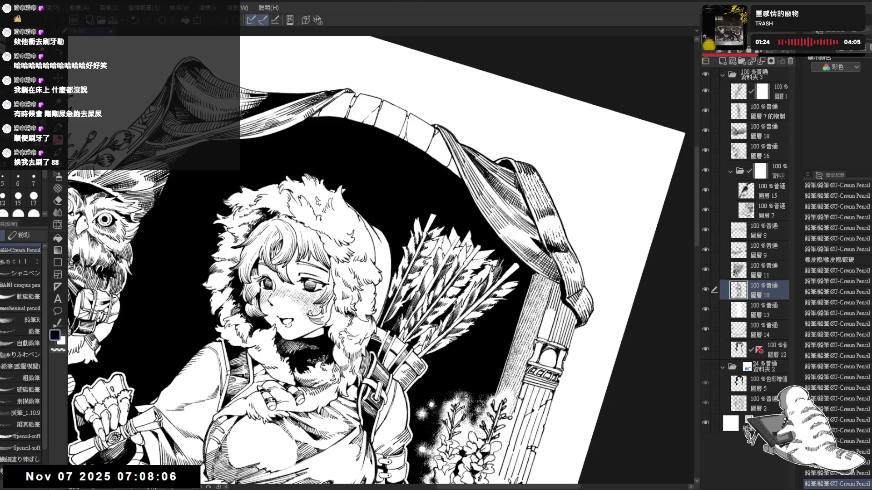
{"action": "key", "text": "ctrl+z"}
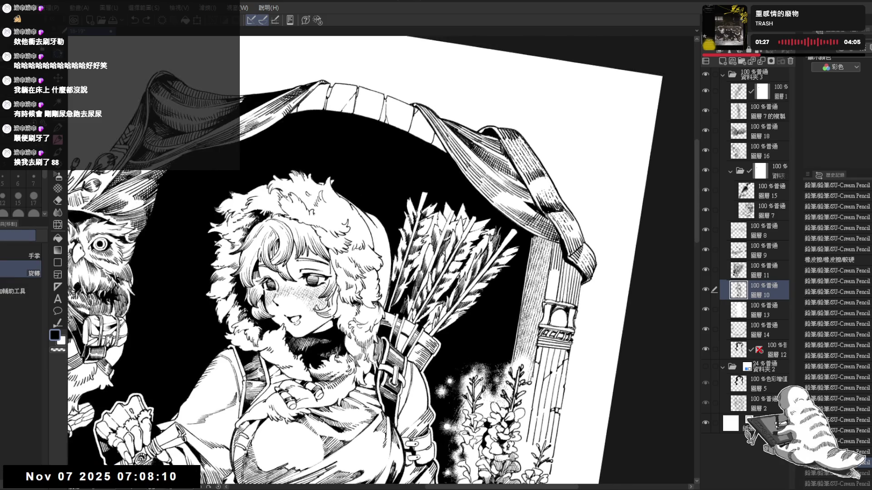
Step: Add two small strokes near the hood top, then straighten and fit the whole page
{"action": "left_click_drag", "start_coordinate": [291, 191], "coordinate": [308, 200]}
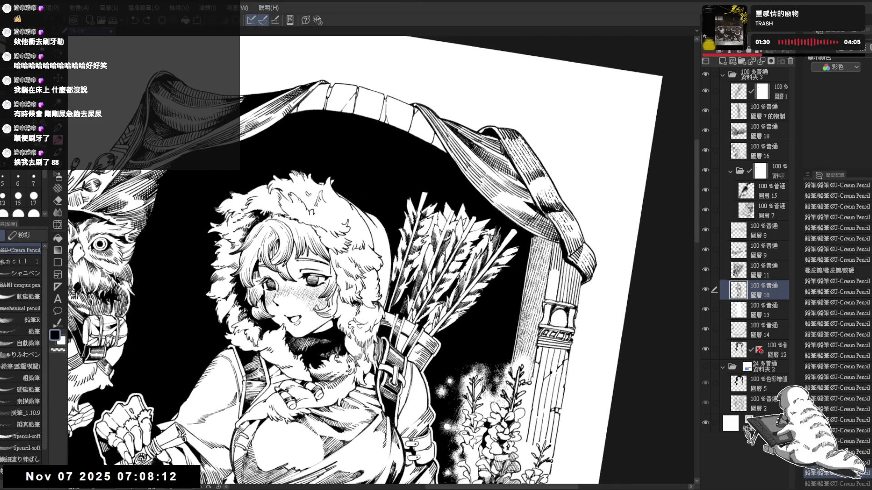
{"action": "left_click_drag", "start_coordinate": [309, 198], "coordinate": [314, 204]}
{"action": "key", "text": "ctrl+at"}
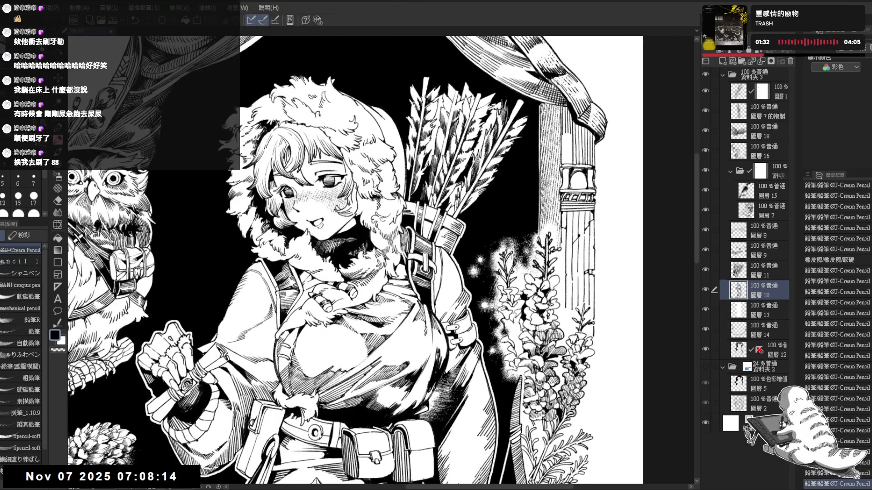
{"action": "key", "text": "ctrl+0"}
{"action": "scroll", "coordinate": [379, 109], "scroll_direction": "down", "scroll_amount": 2}
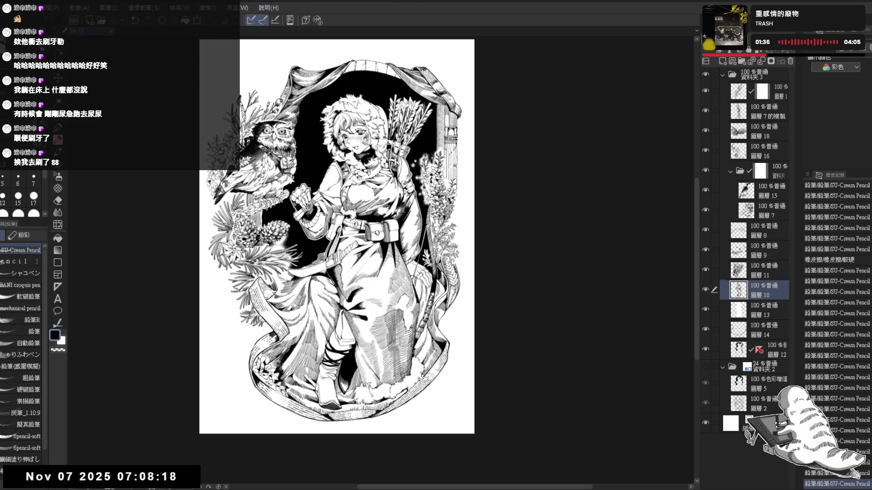
Step: Tilt the canvas counter-clockwise and zoom in on the coat skirt and boots
{"action": "scroll", "coordinate": [499, 178], "scroll_direction": "up", "scroll_amount": 1}
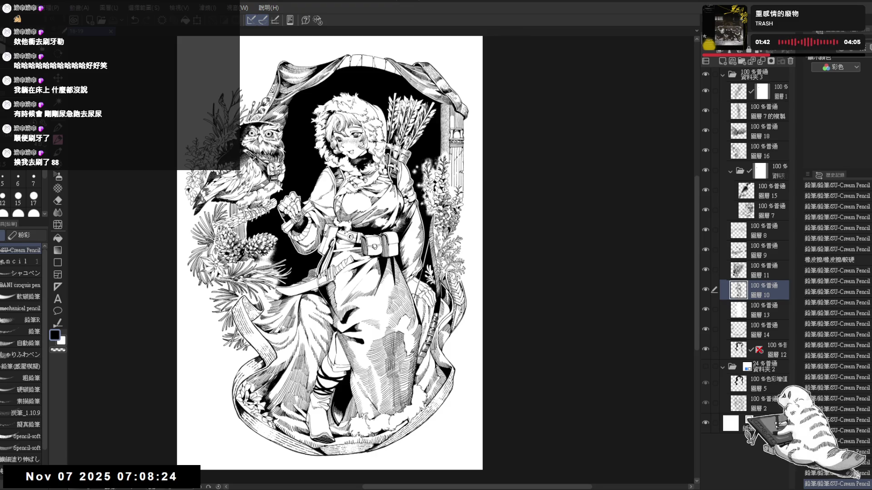
{"action": "key", "text": "minus"}
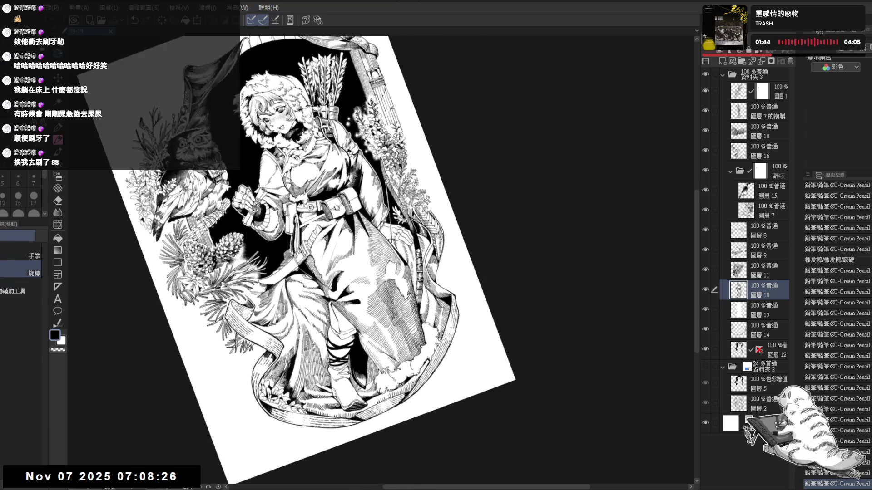
{"action": "scroll", "coordinate": [436, 395], "scroll_direction": "up", "scroll_amount": 3}
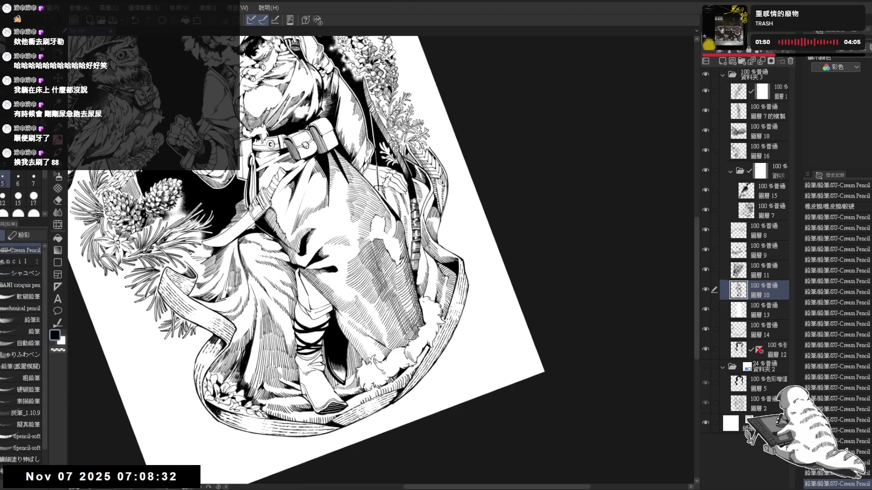
Step: Try a stroke on the hem, discard it, and re-angle the view for drawing
{"action": "left_click_drag", "start_coordinate": [421, 305], "coordinate": [425, 319]}
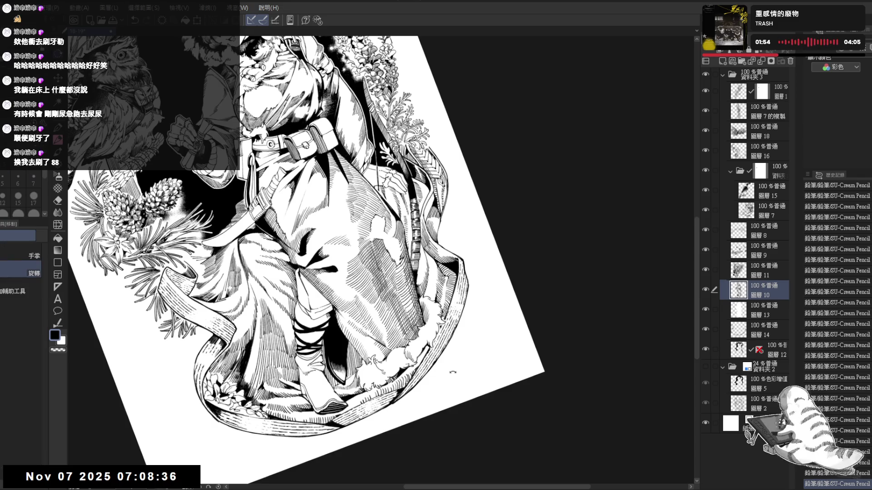
{"action": "key", "text": "asciicircum"}
{"action": "scroll", "coordinate": [387, 320], "scroll_direction": "up", "scroll_amount": 3}
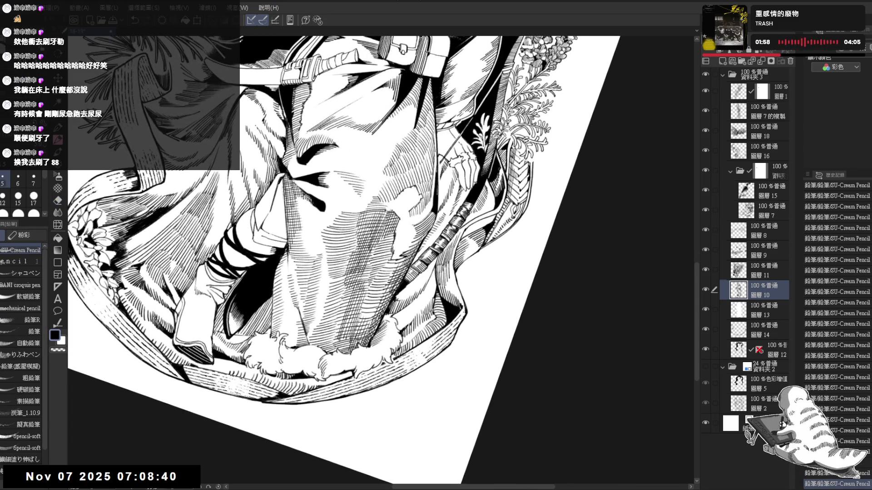
{"action": "key", "text": "ctrl+z"}
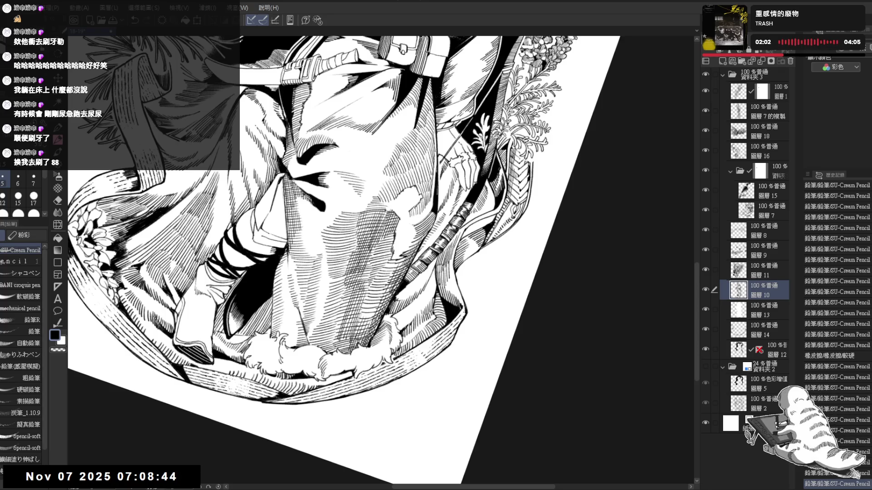
{"action": "key", "text": "ctrl+@"}
{"action": "key", "text": "p"}
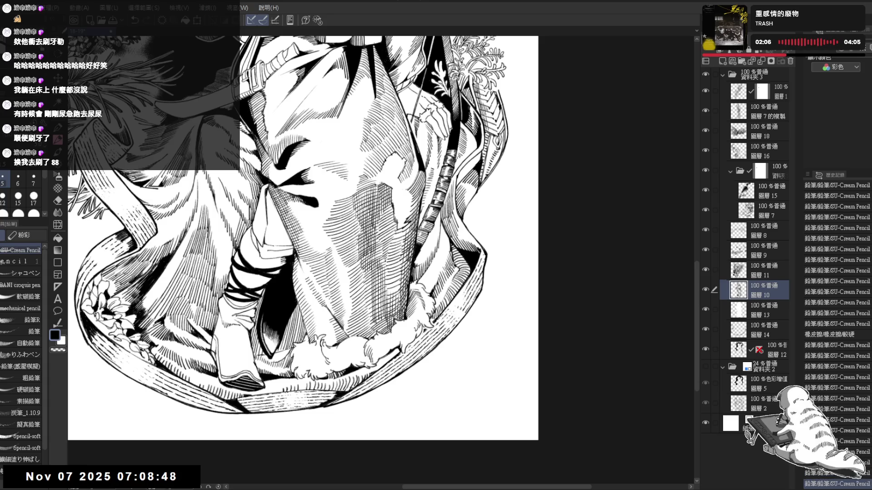
{"action": "key", "text": "asciicircum"}
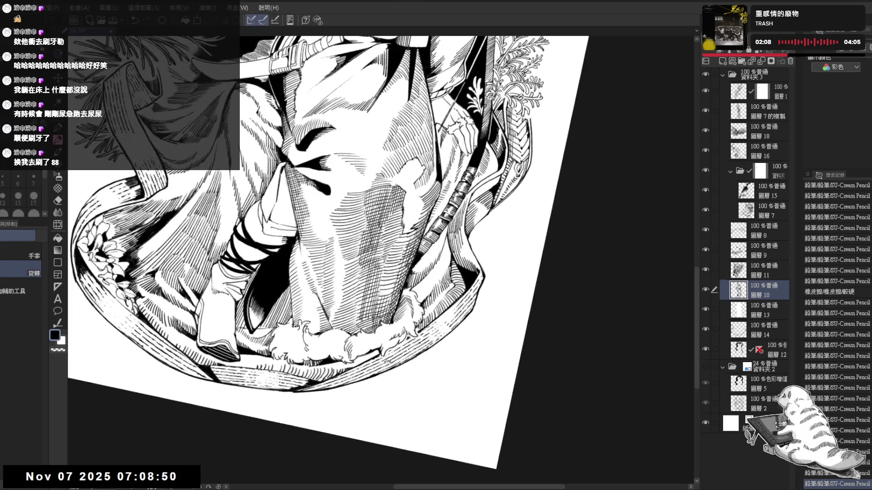
{"action": "key", "text": "minus"}
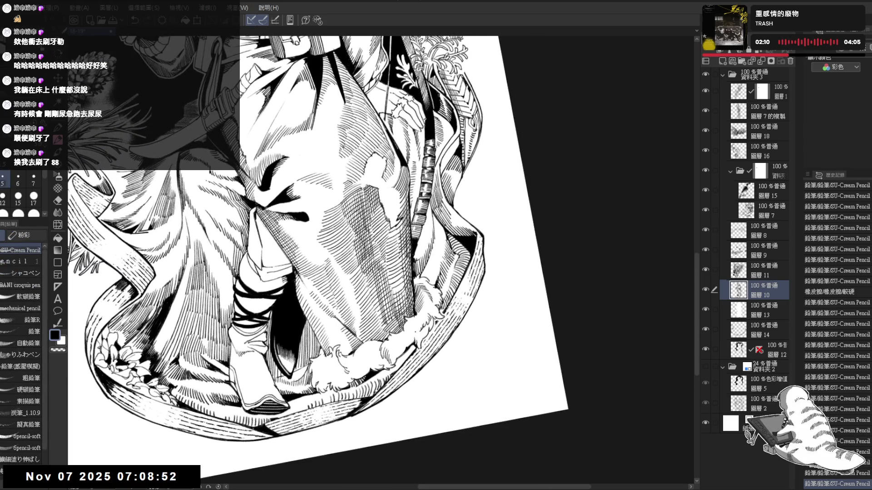
Step: Draw short pencil strokes on the coat's fur hem, then straighten and fit the page
{"action": "left_click_drag", "start_coordinate": [412, 333], "coordinate": [412, 345]}
{"action": "left_click_drag", "start_coordinate": [410, 337], "coordinate": [412, 345]}
{"action": "left_click_drag", "start_coordinate": [410, 336], "coordinate": [411, 345]}
{"action": "left_click_drag", "start_coordinate": [363, 250], "coordinate": [400, 232]}
{"action": "key", "text": "minus"}
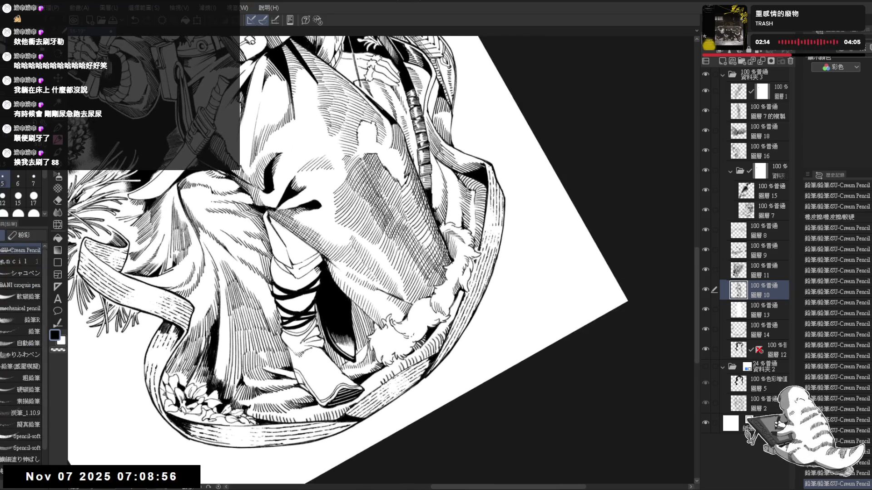
{"action": "left_click_drag", "start_coordinate": [413, 330], "coordinate": [416, 338]}
{"action": "left_click_drag", "start_coordinate": [414, 329], "coordinate": [422, 333]}
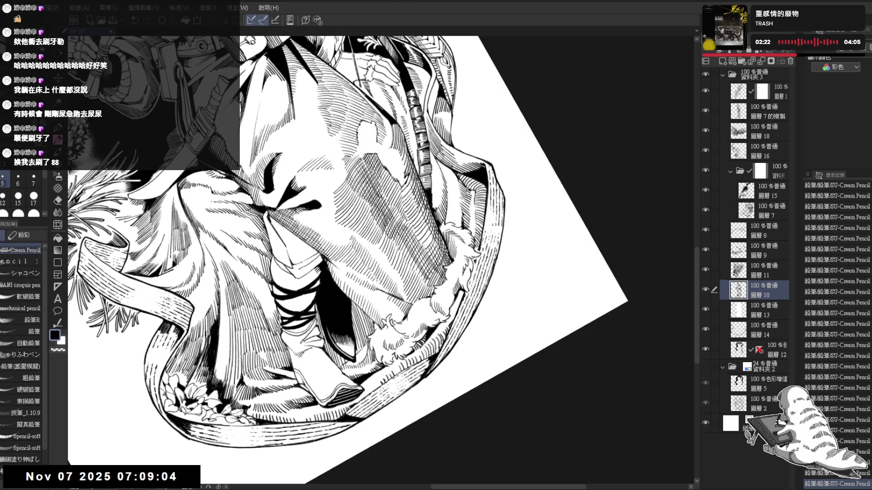
{"action": "key", "text": "at"}
{"action": "key", "text": "ctrl+0"}
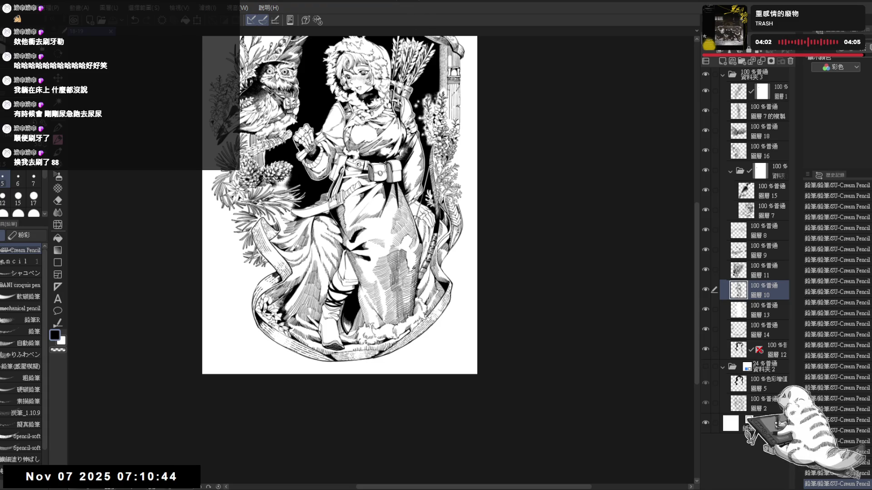
Step: Erase and redraw small bits of ink around the girl's belt and pouch
{"action": "scroll", "coordinate": [316, 131], "scroll_direction": "up", "scroll_amount": 3}
{"action": "scroll", "coordinate": [404, 218], "scroll_direction": "up", "scroll_amount": 3}
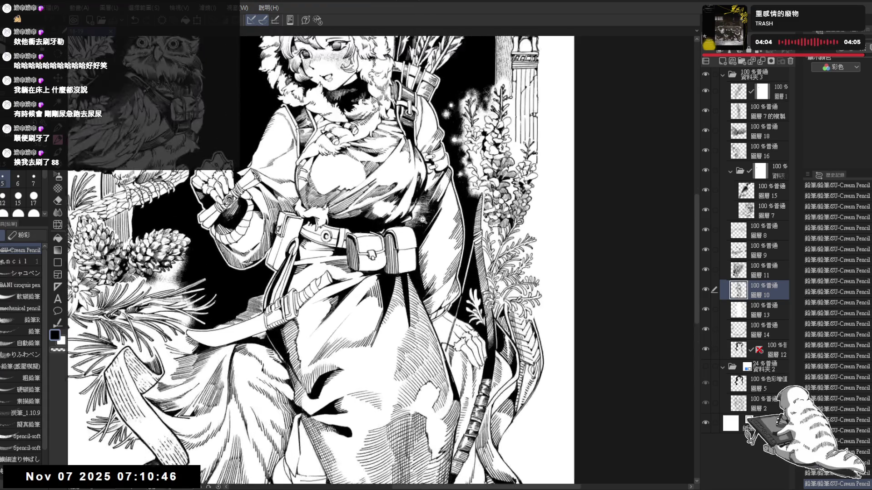
{"action": "key", "text": "e"}
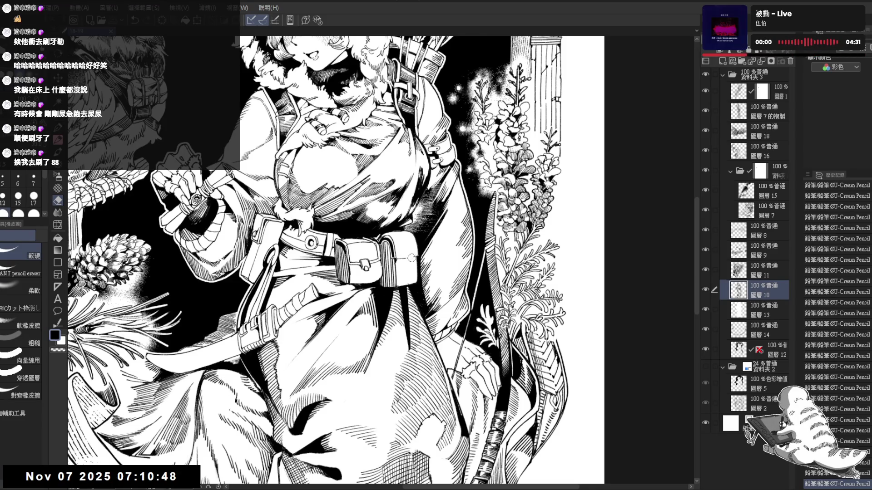
{"action": "left_click_drag", "start_coordinate": [408, 258], "coordinate": [408, 279]}
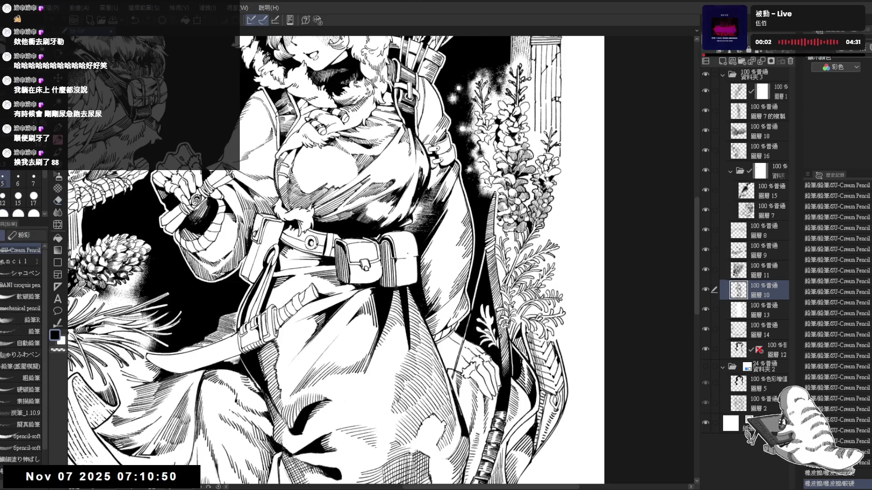
{"action": "key", "text": "p"}
{"action": "left_click_drag", "start_coordinate": [406, 260], "coordinate": [407, 268]}
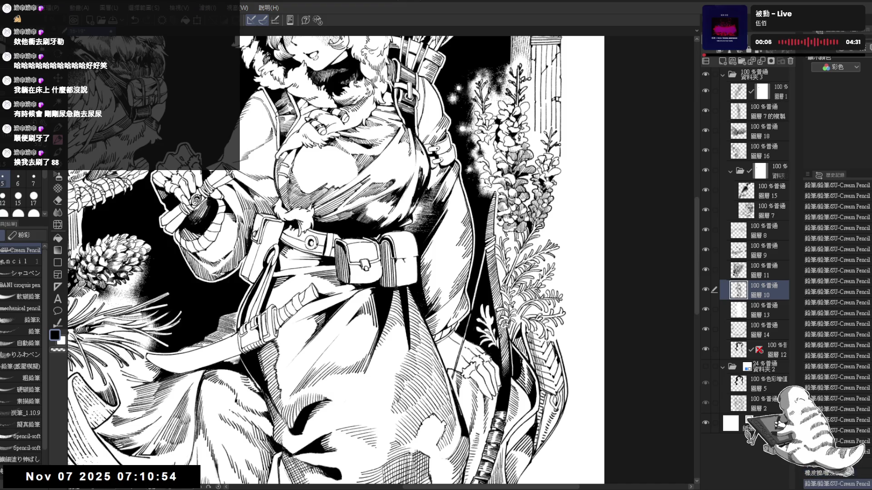
{"action": "key", "text": "e"}
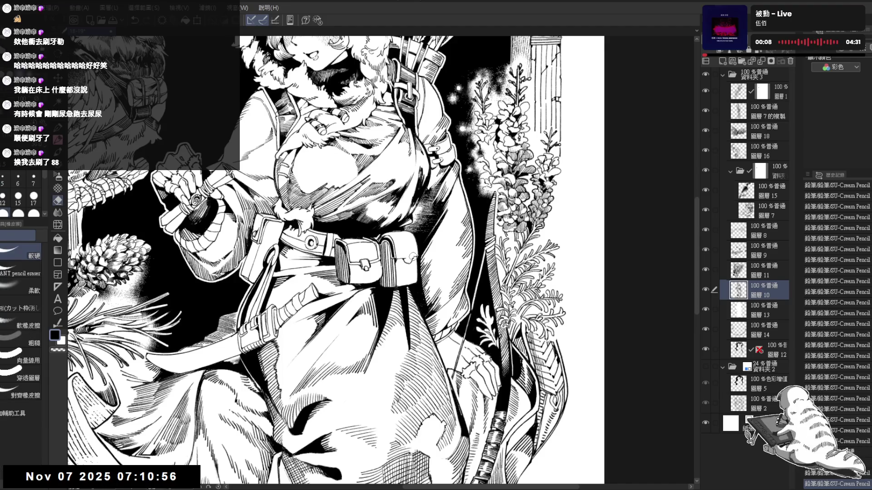
{"action": "left_click_drag", "start_coordinate": [414, 253], "coordinate": [420, 260]}
{"action": "key", "text": "p"}
{"action": "key", "text": "e"}
{"action": "key", "text": "p"}
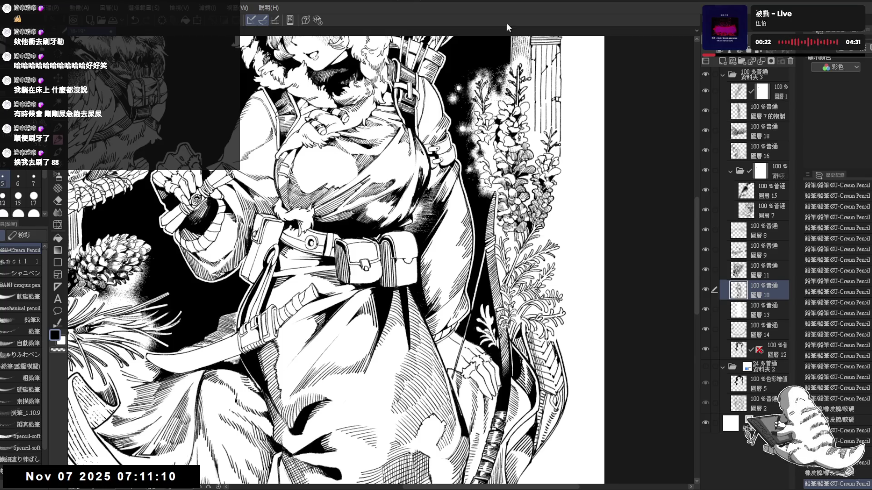
Step: Clean a spot on the right pouch and restore five undone steps
{"action": "left_click_drag", "start_coordinate": [408, 253], "coordinate": [402, 263]}
{"action": "key", "text": "e"}
{"action": "key", "text": "p"}
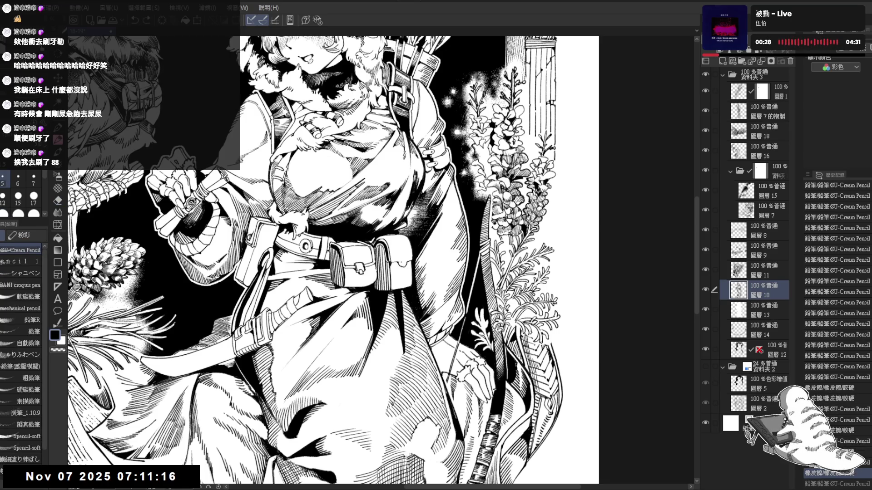
{"action": "key", "text": "ctrl+y"}
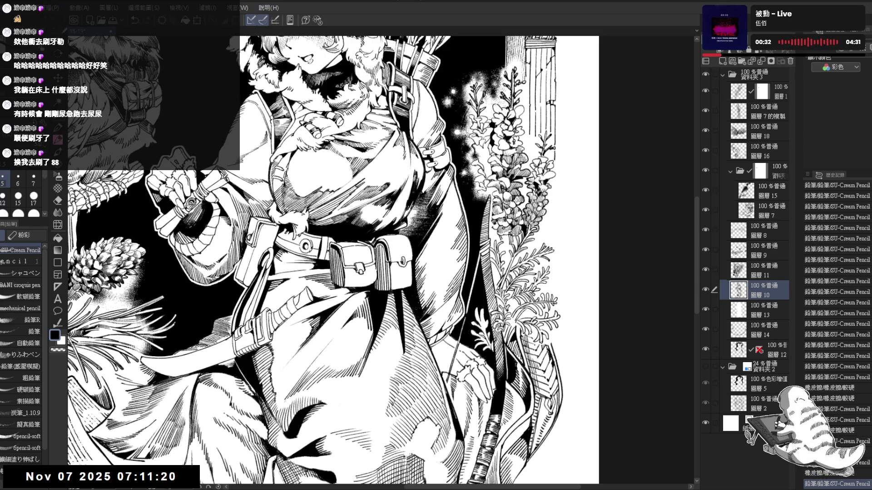
{"action": "key", "text": "ctrl+y"}
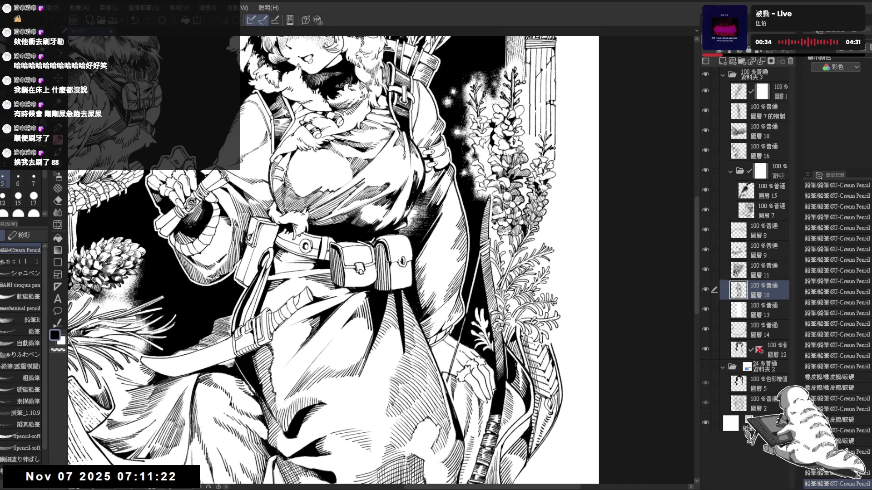
{"action": "key", "text": "ctrl+y"}
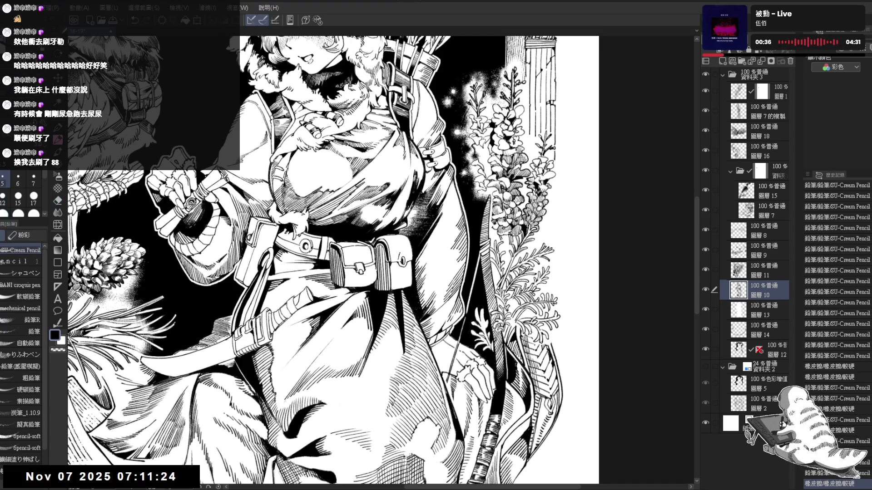
{"action": "key", "text": "ctrl+y"}
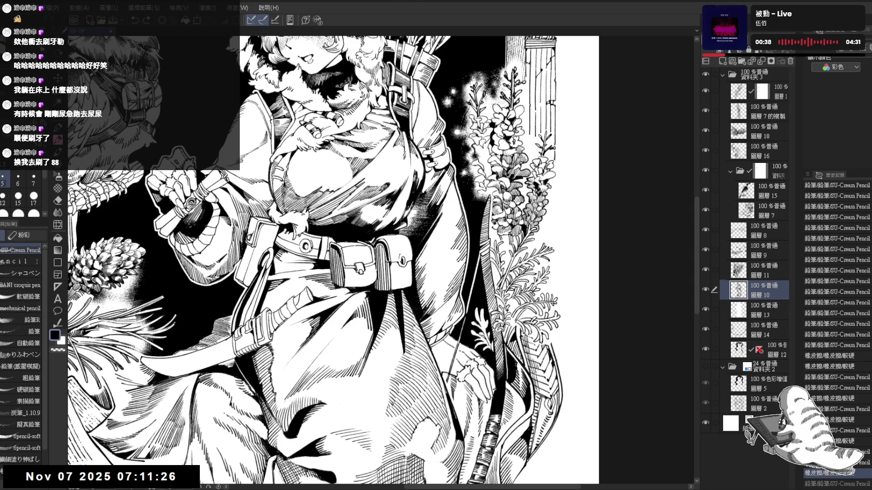
{"action": "key", "text": "ctrl+y"}
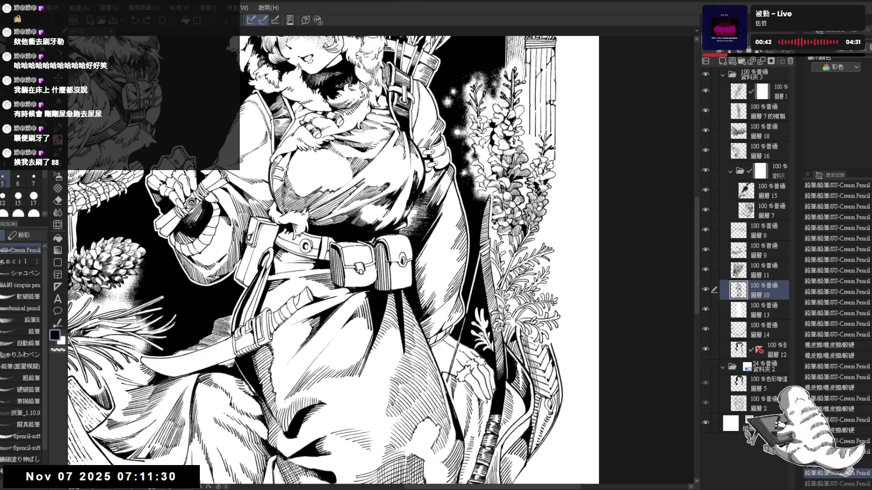
Step: Add two small pencil strokes to the clothing, then mirror and rotate the view to check
{"action": "left_click_drag", "start_coordinate": [406, 250], "coordinate": [412, 238]}
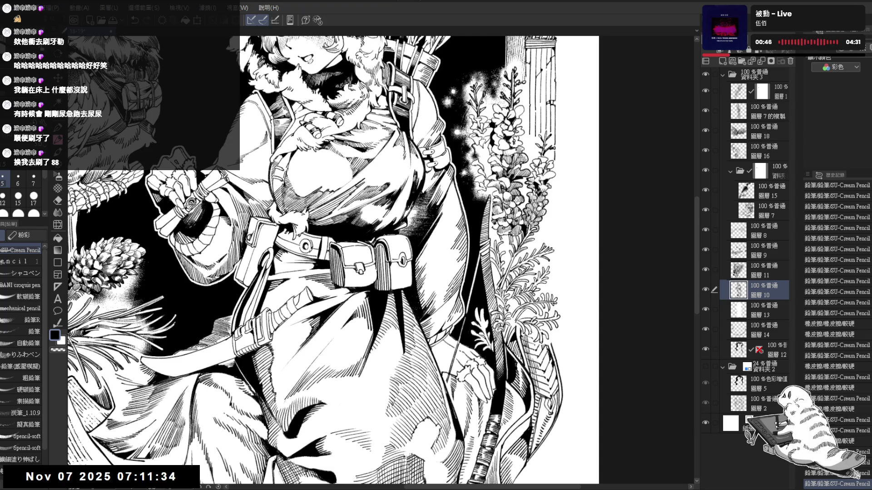
{"action": "mouse_move", "coordinate": [389, 249]}
{"action": "left_mouse_down"}
{"action": "mouse_move", "coordinate": [388, 242]}
{"action": "mouse_move", "coordinate": [390, 255]}
{"action": "left_mouse_up"}
{"action": "key", "text": "minus"}
{"action": "key", "text": "minus"}
{"action": "key", "text": "minus"}
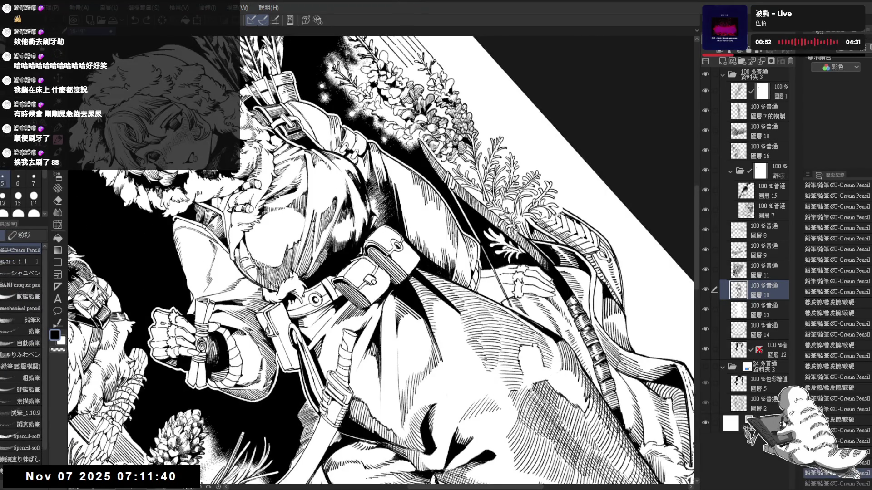
{"action": "key", "text": "ctrl+0"}
{"action": "key", "text": "h"}
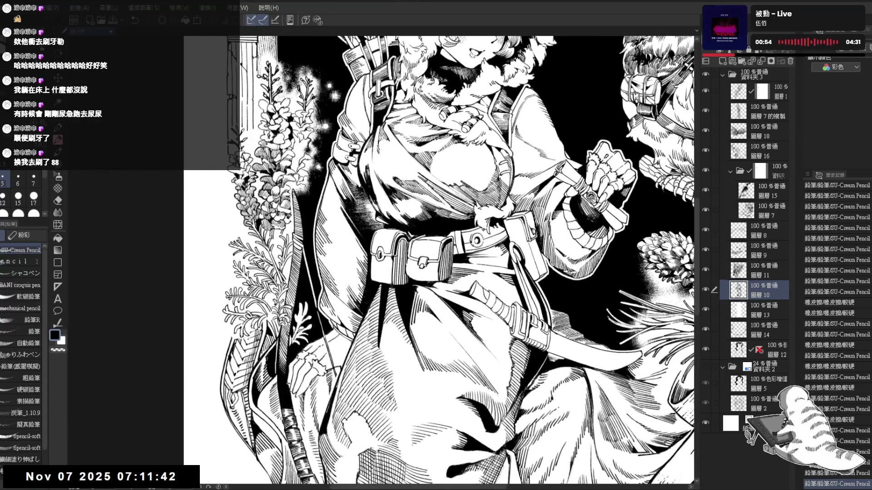
{"action": "key", "text": "e"}
{"action": "key", "text": "minus"}
{"action": "key", "text": "minus"}
{"action": "key", "text": "minus"}
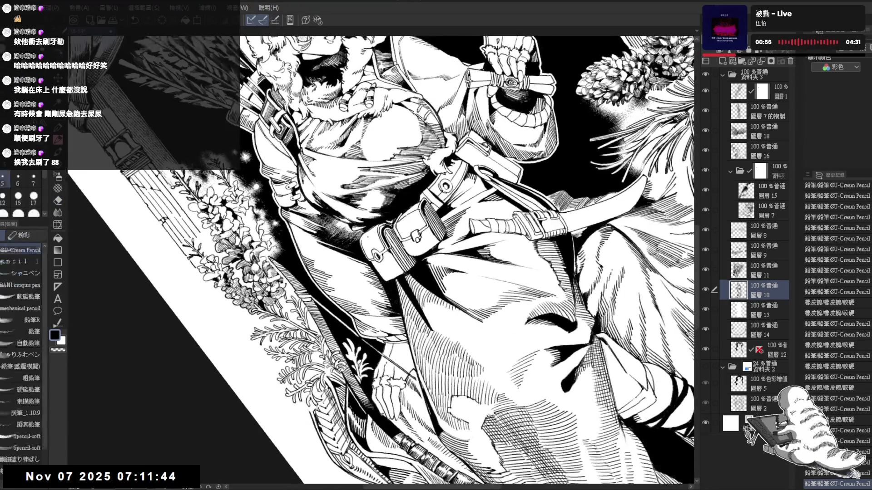
{"action": "key", "text": "p"}
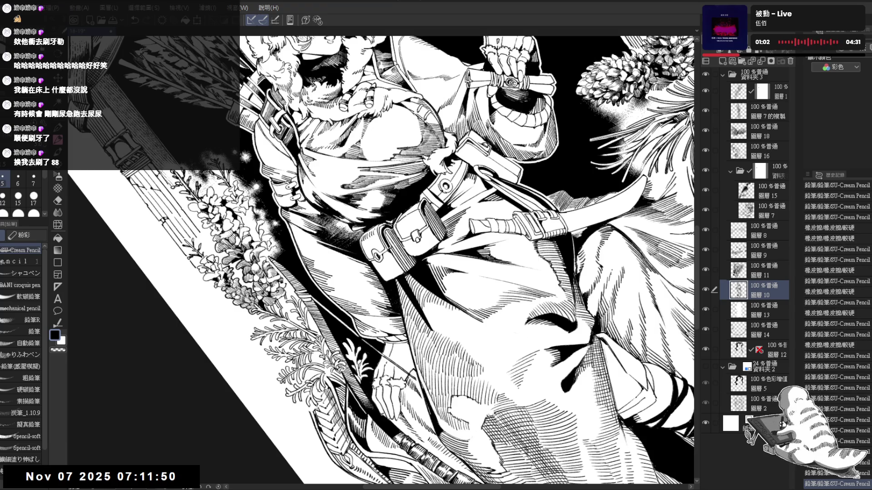
Step: Try a short stroke on the robe, undo the unwanted strokes, and fit the page
{"action": "key", "text": "r"}
{"action": "left_click_drag", "start_coordinate": [345, 236], "coordinate": [397, 242]}
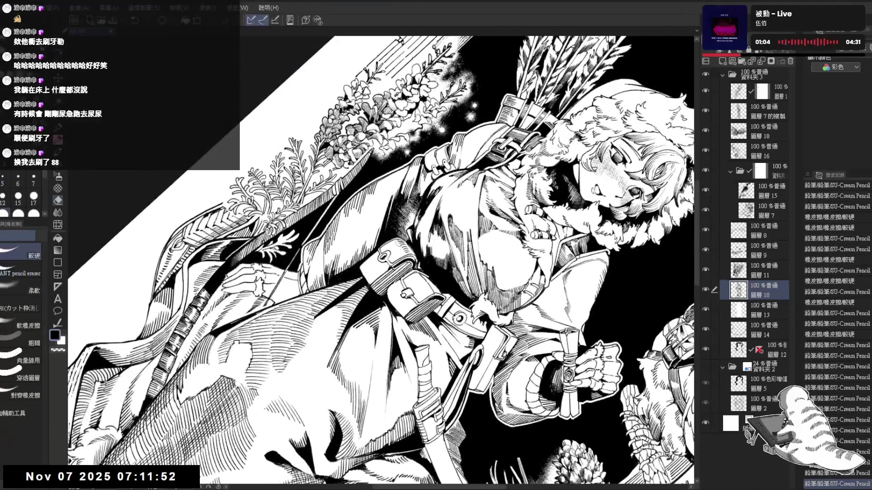
{"action": "key", "text": "p"}
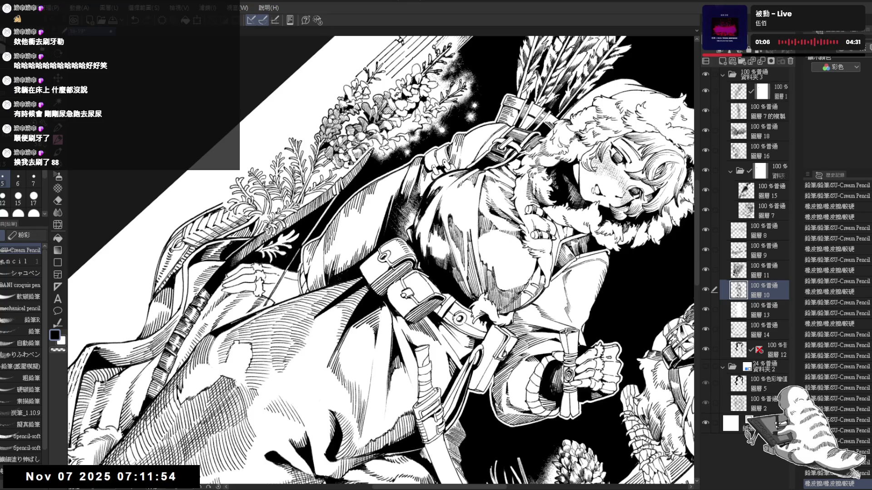
{"action": "mouse_move", "coordinate": [381, 254]}
{"action": "left_mouse_down"}
{"action": "mouse_move", "coordinate": [408, 245]}
{"action": "mouse_move", "coordinate": [436, 264]}
{"action": "left_mouse_up"}
{"action": "left_click_drag", "start_coordinate": [376, 253], "coordinate": [380, 275]}
{"action": "key", "text": "ctrl+z"}
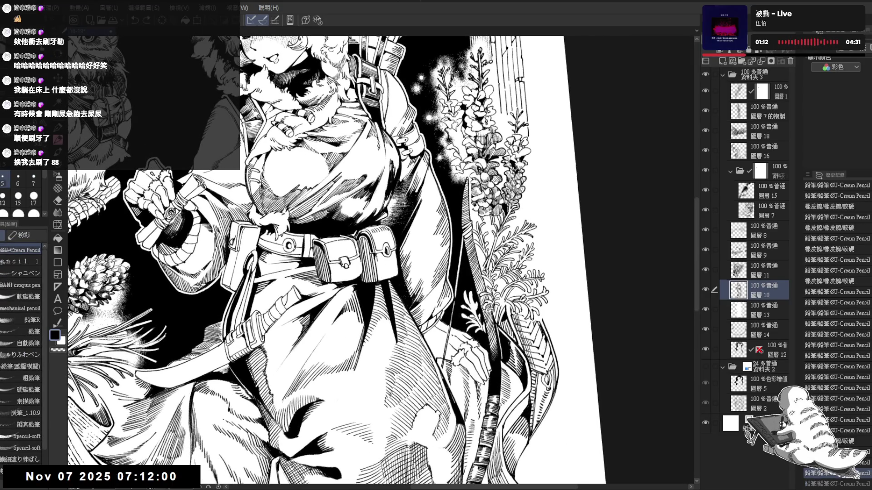
{"action": "key", "text": "ctrl+@"}
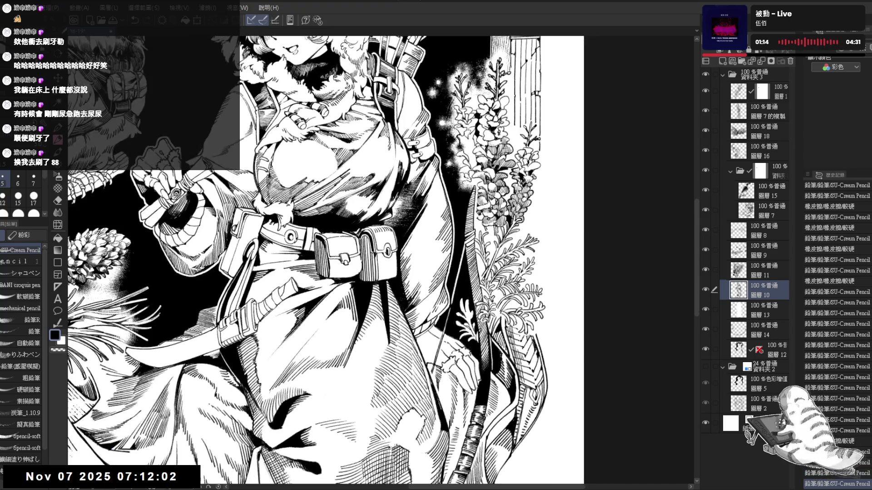
{"action": "key", "text": "ctrl+0"}
{"action": "key", "text": "ctrl+z"}
{"action": "key", "text": "ctrl+z"}
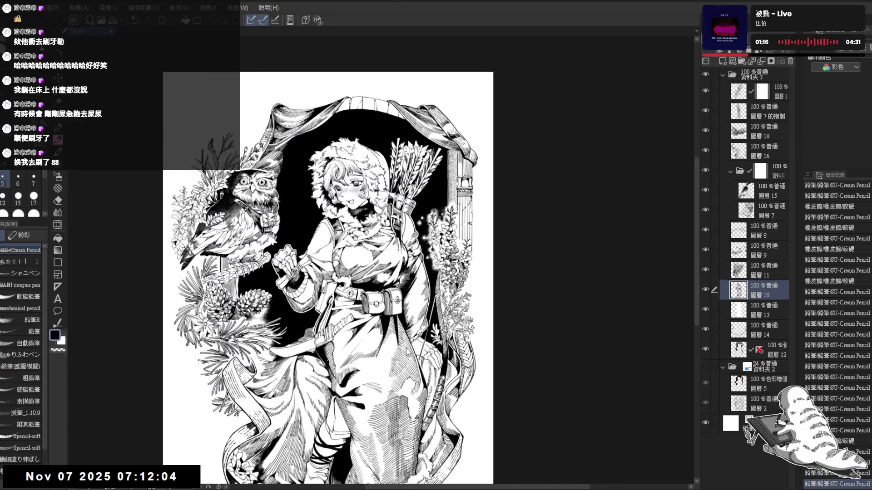
Step: Add a blank raster layer (Layer 3), move it to the stack's top, and select the G-pen
{"action": "key", "text": "ctrl+plus"}
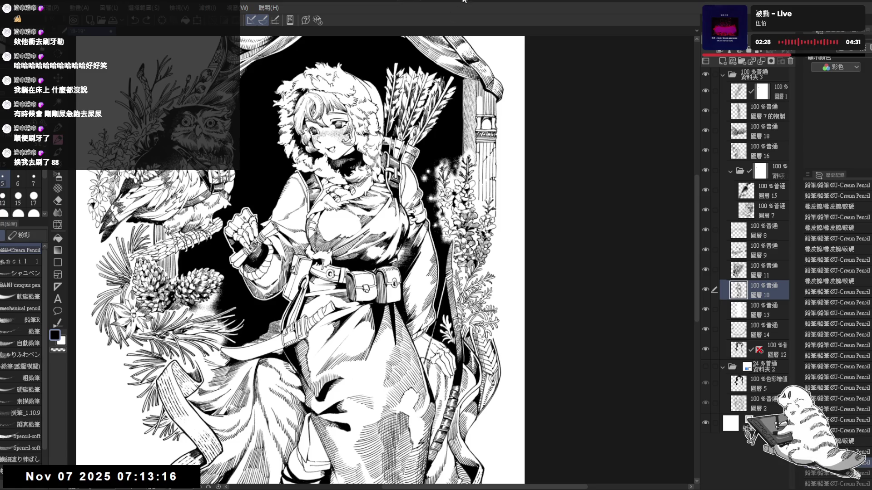
{"action": "left_click_drag", "start_coordinate": [313, 259], "coordinate": [341, 291]}
{"action": "scroll", "coordinate": [385, 192], "scroll_direction": "down", "scroll_amount": 3}
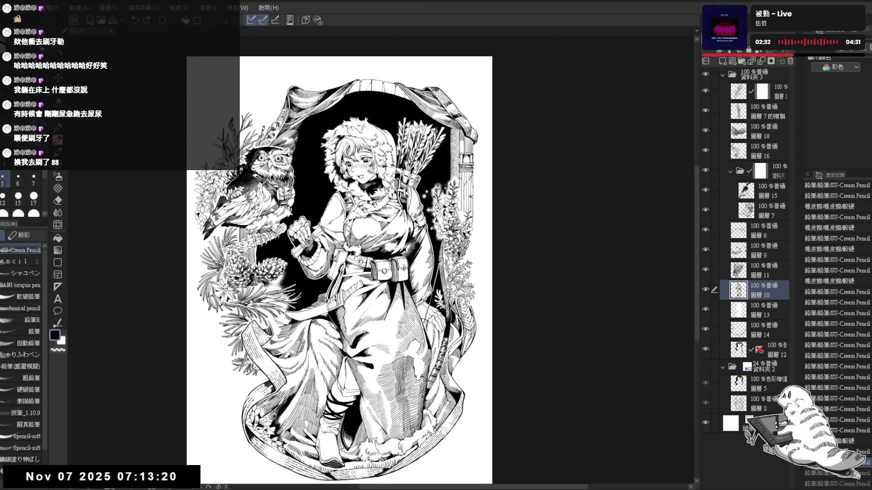
{"action": "left_click_drag", "start_coordinate": [345, 273], "coordinate": [354, 252]}
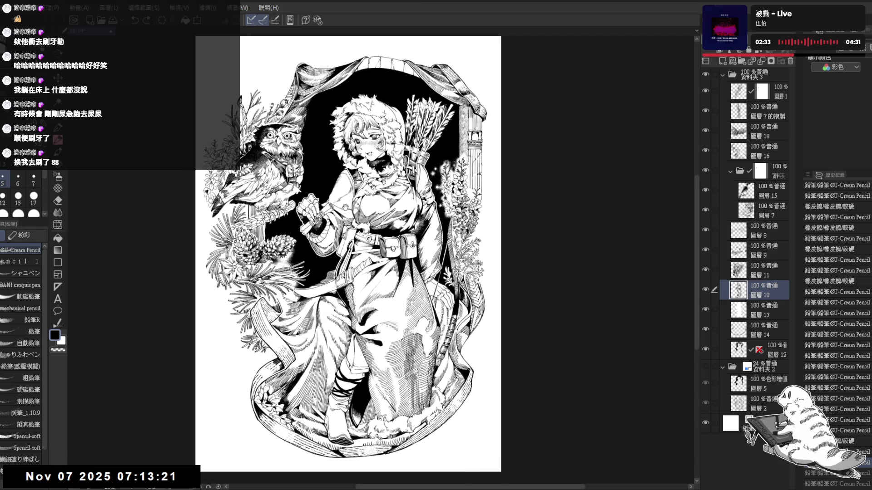
{"action": "left_click", "coordinate": [723, 61]}
{"action": "left_click_drag", "start_coordinate": [770, 295], "coordinate": [765, 73]}
{"action": "key", "text": "p"}
{"action": "mouse_move", "coordinate": [247, 344]}
{"action": "left_mouse_down"}
{"action": "mouse_move", "coordinate": [275, 316]}
{"action": "mouse_move", "coordinate": [246, 362]}
{"action": "left_mouse_up"}
{"action": "key", "text": "ctrl+z"}
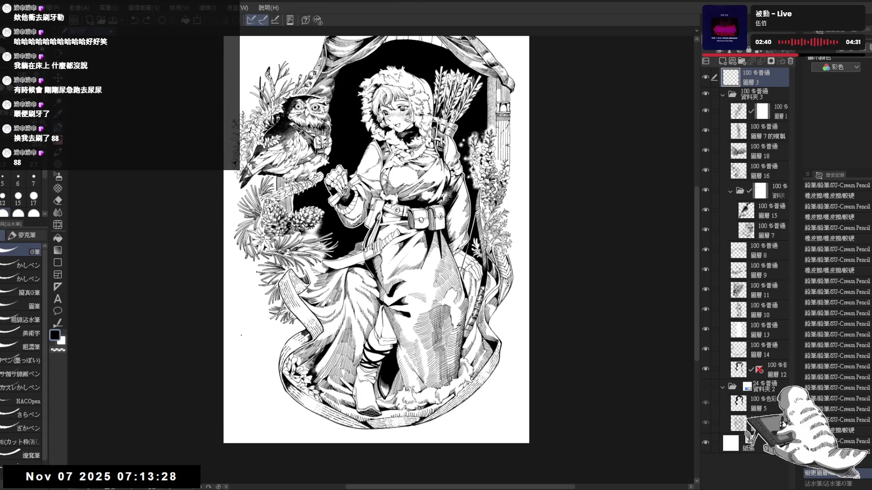
Step: Ink the BRB lettering with the G-pen and erase a stray mark
{"action": "mouse_move", "coordinate": [237, 324]}
{"action": "left_mouse_down"}
{"action": "mouse_move", "coordinate": [249, 370]}
{"action": "mouse_move", "coordinate": [243, 358]}
{"action": "mouse_move", "coordinate": [259, 350]}
{"action": "mouse_move", "coordinate": [259, 360]}
{"action": "mouse_move", "coordinate": [272, 356]}
{"action": "left_mouse_up"}
{"action": "key", "text": "ctrl+z"}
{"action": "left_click_drag", "start_coordinate": [277, 328], "coordinate": [280, 350]}
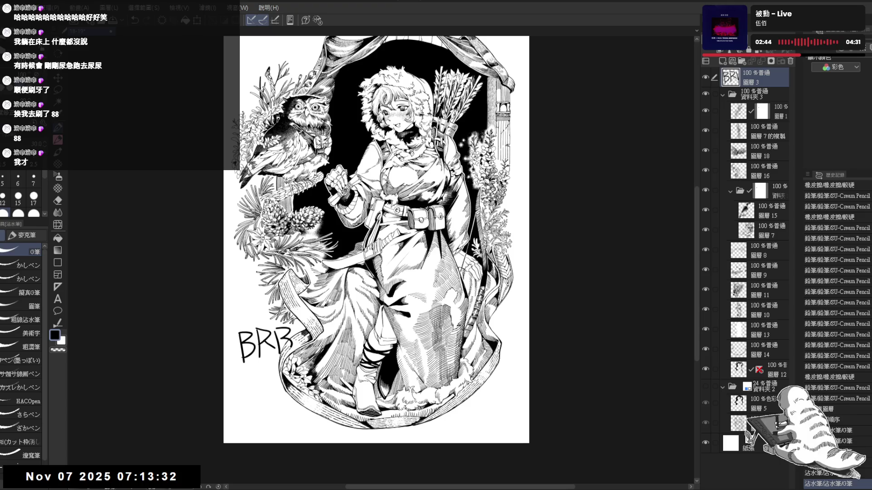
{"action": "key", "text": "e"}
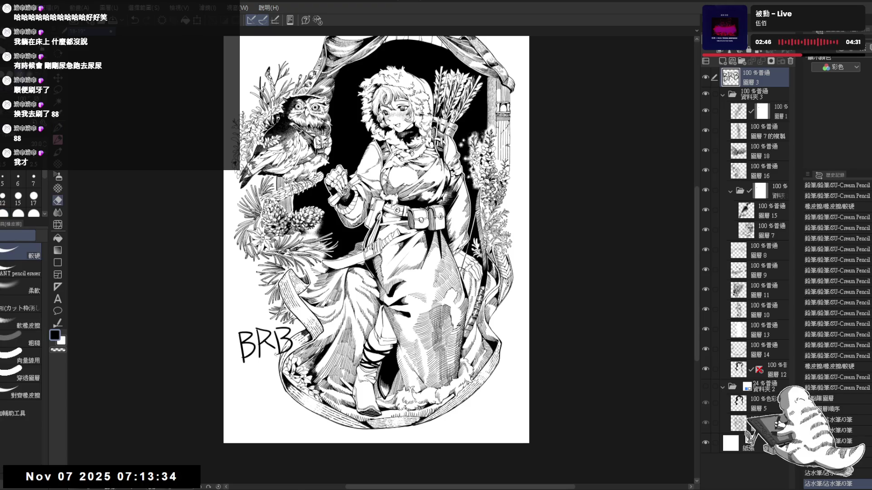
{"action": "left_click", "coordinate": [179, 414]}
{"action": "key", "text": "p"}
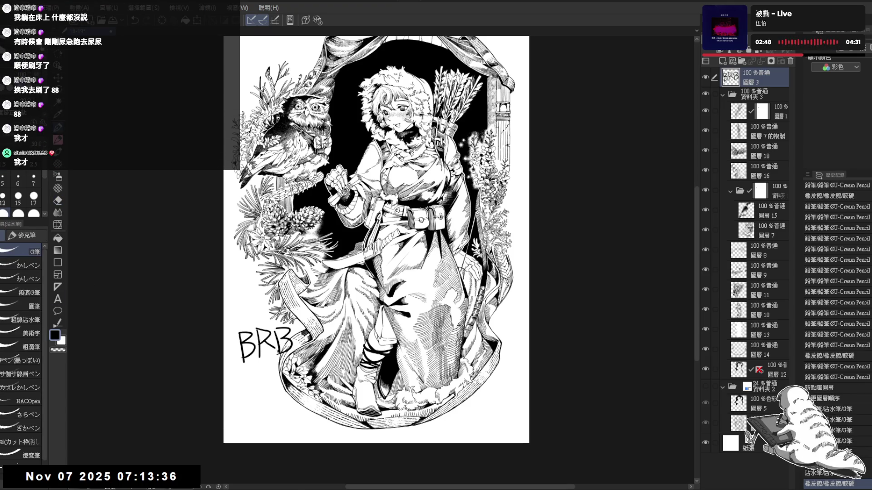
{"action": "left_click", "coordinate": [278, 352]}
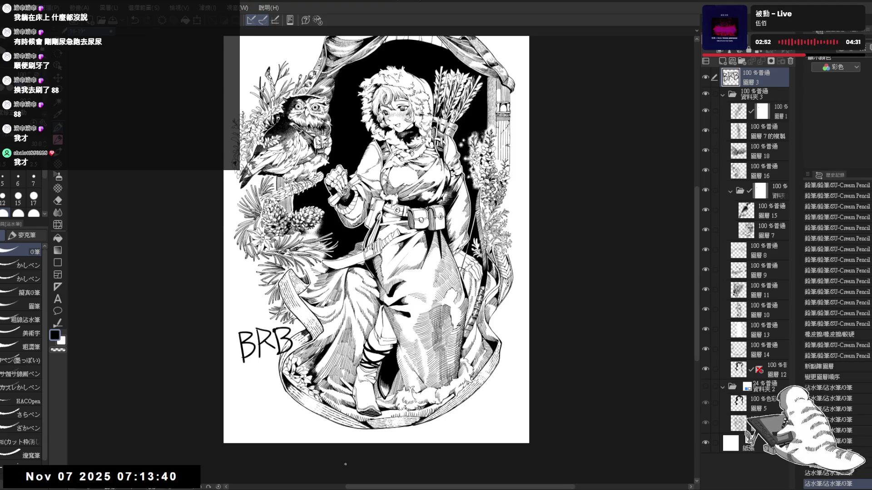
{"action": "scroll", "coordinate": [375, 239], "scroll_direction": "down", "scroll_amount": 1}
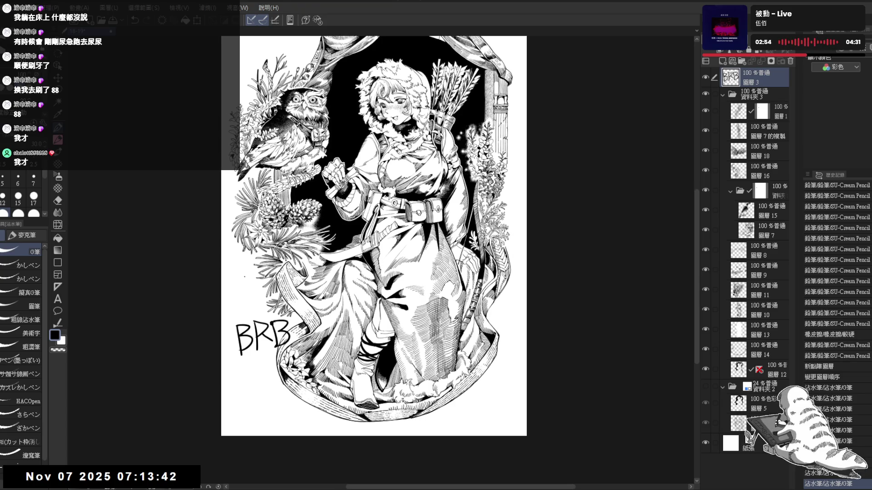
Step: Adjust the BRB lettering's scale and rotation, then thicken its strokes
{"action": "key", "text": "ctrl+t"}
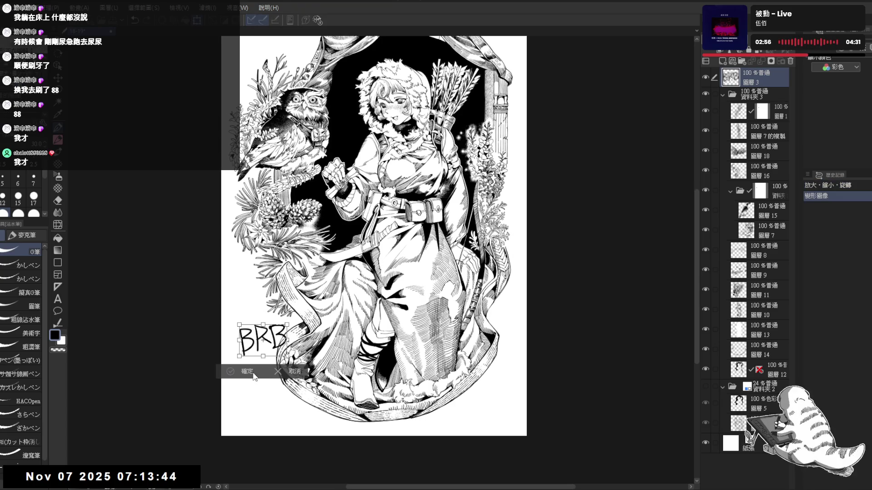
{"action": "left_click", "coordinate": [254, 373]}
{"action": "key", "text": "e"}
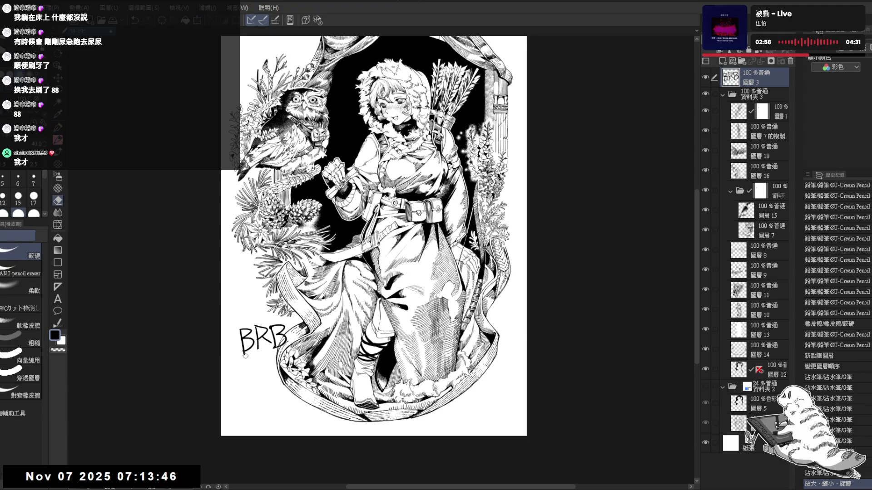
{"action": "key", "text": "p"}
{"action": "left_click_drag", "start_coordinate": [241, 355], "coordinate": [273, 344]}
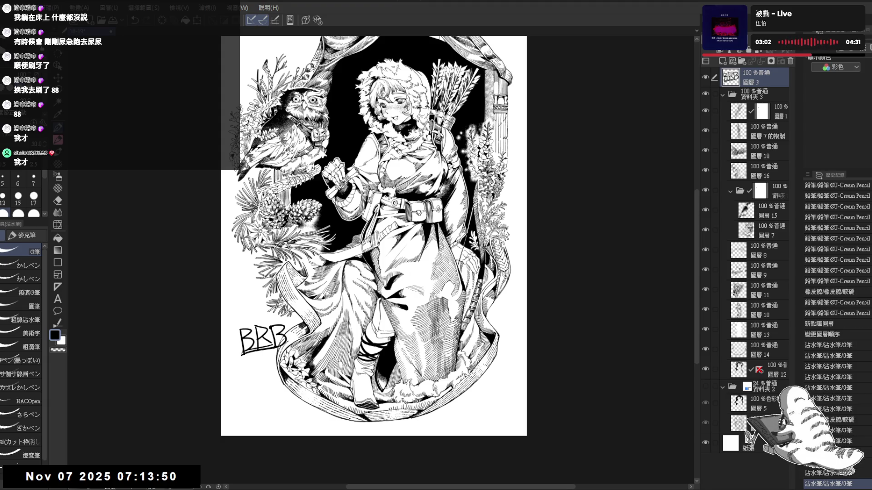
Step: Give the lettering an outline border of thickness 8 and move it beside the owl
{"action": "left_click", "coordinate": [841, 51]}
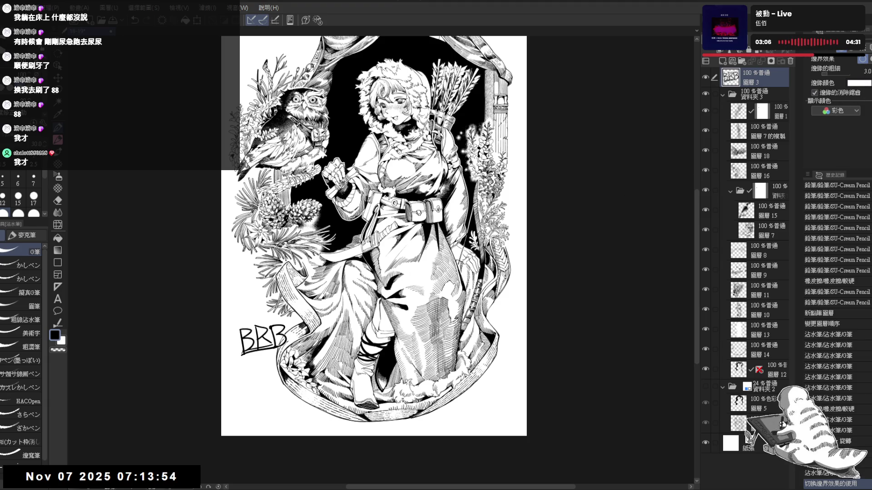
{"action": "left_click", "coordinate": [835, 71]}
{"action": "left_click", "coordinate": [836, 71]}
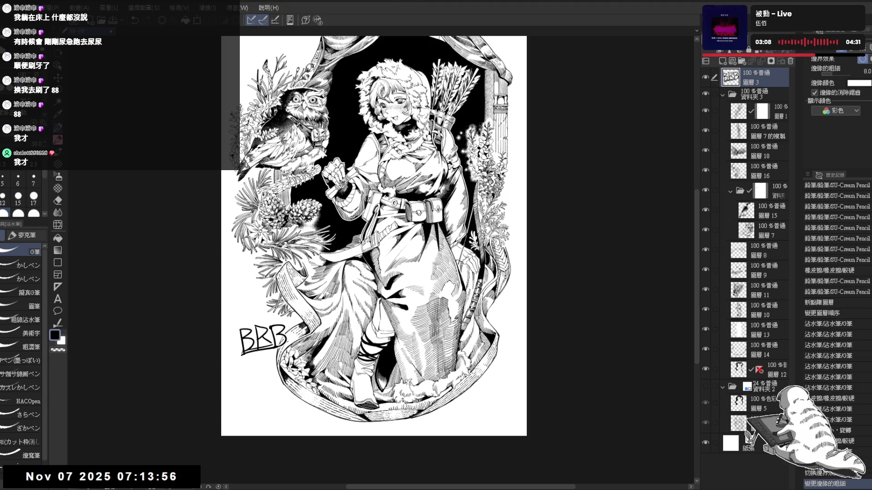
{"action": "mouse_move", "coordinate": [263, 340]}
{"action": "left_mouse_down"}
{"action": "mouse_move", "coordinate": [348, 231]}
{"action": "mouse_move", "coordinate": [339, 136]}
{"action": "left_mouse_up"}
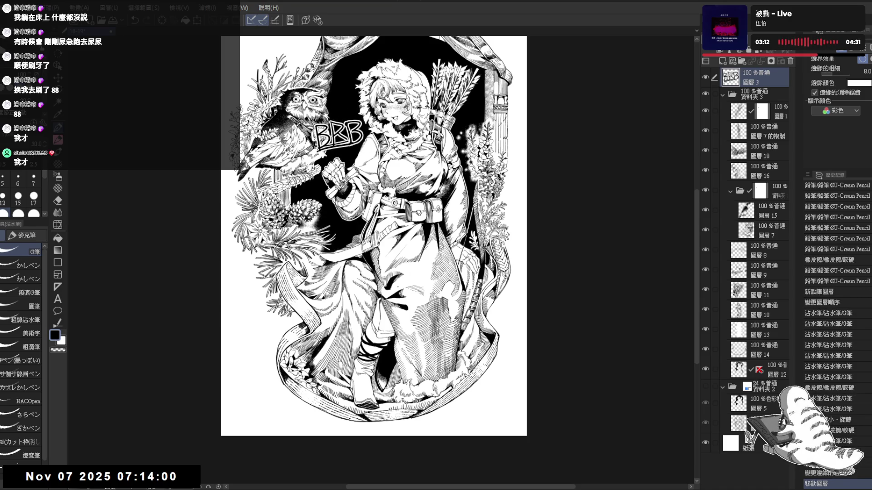